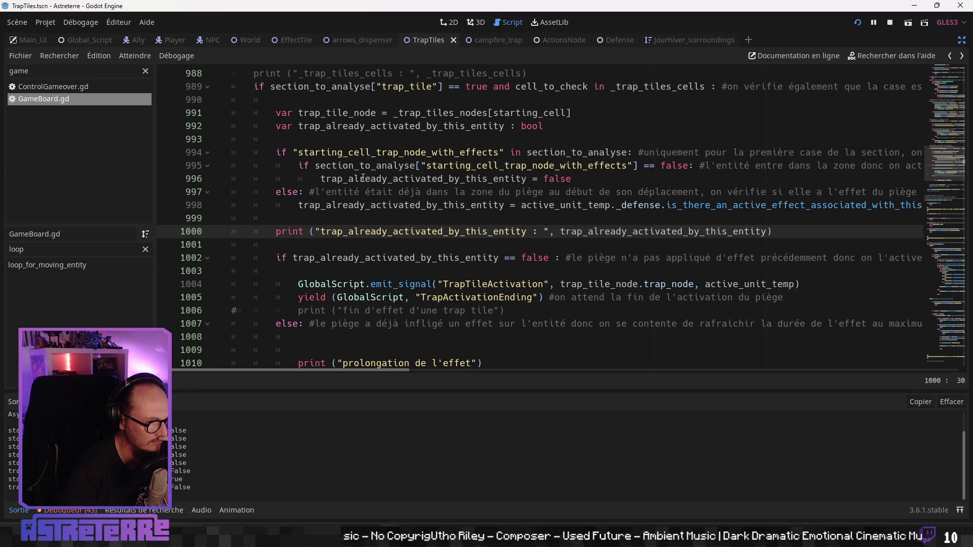
- Add an else: line below line 996, aligned with the inner if
{"action": "left_click", "coordinate": [611, 182]}
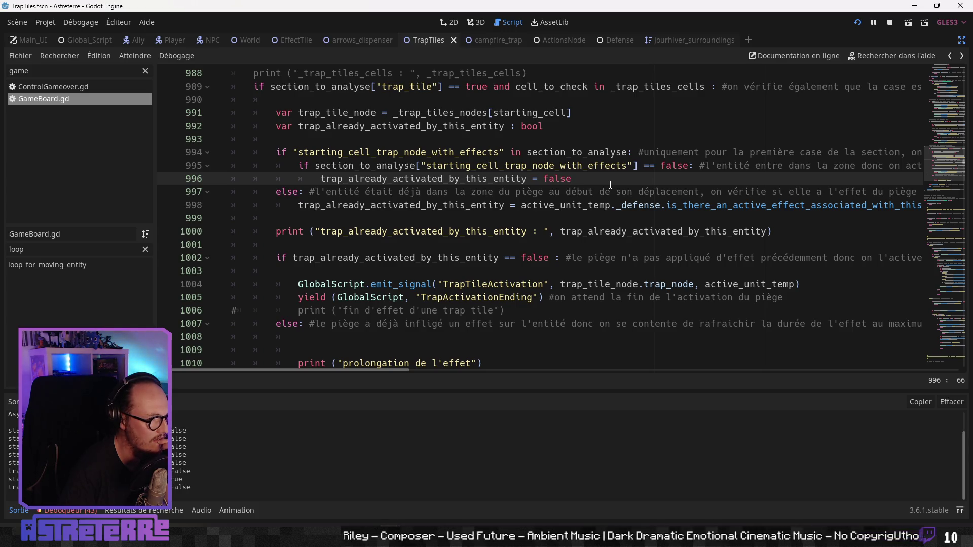
{"action": "key", "text": "Return"}
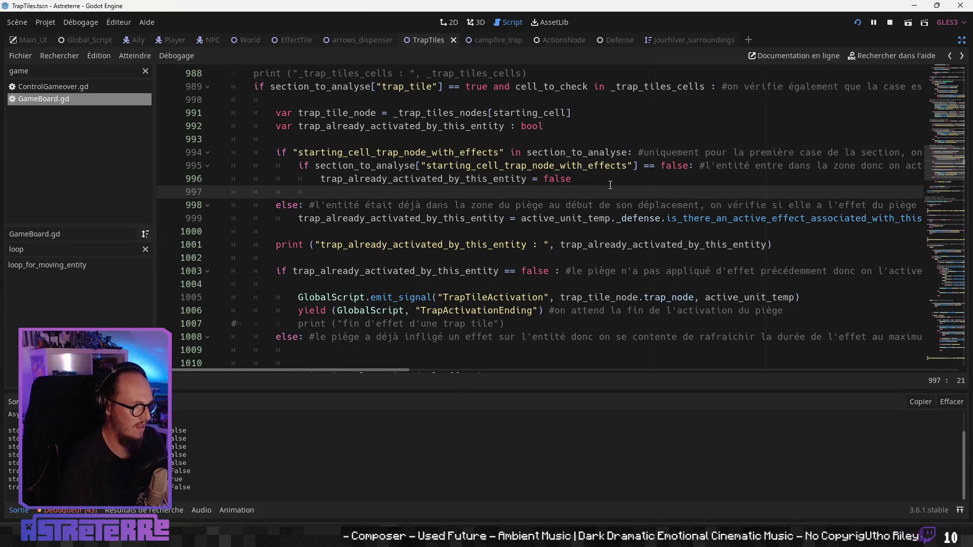
{"action": "key", "text": "BackSpace"}
{"action": "type", "text": "else:"}
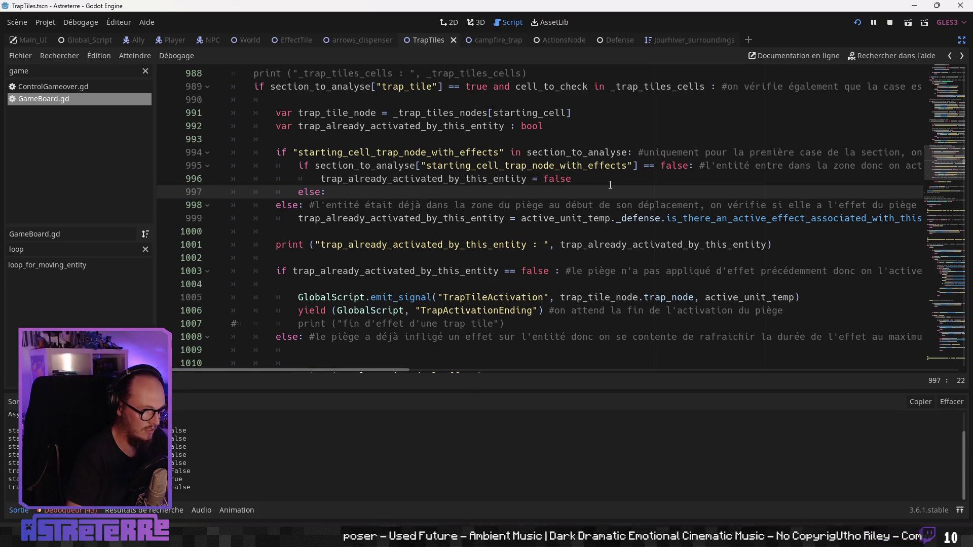
{"action": "key", "text": "Return"}
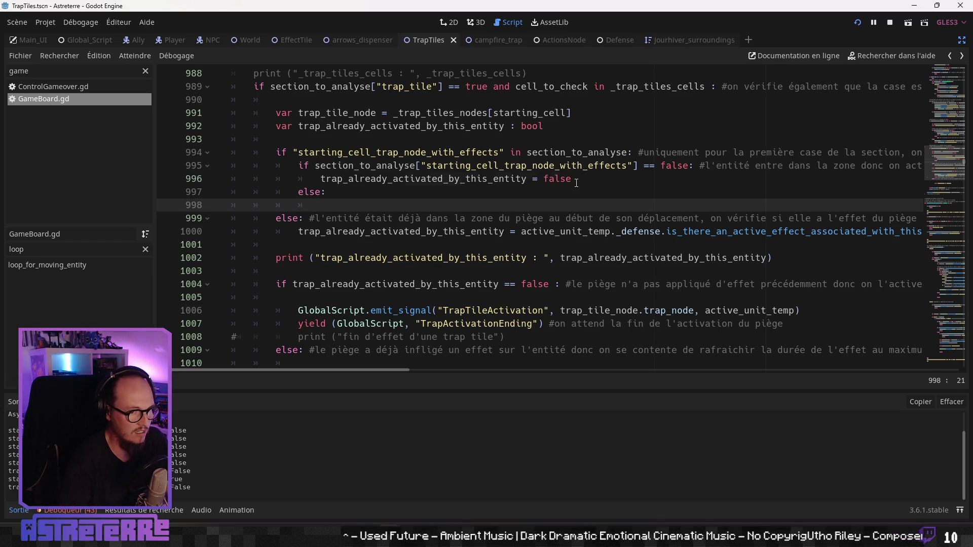
- Inside the else, set trap_already_activated_by_this_entity to true, reusing the line 996 assignment
{"action": "left_click_drag", "start_coordinate": [576, 183], "coordinate": [321, 180]}
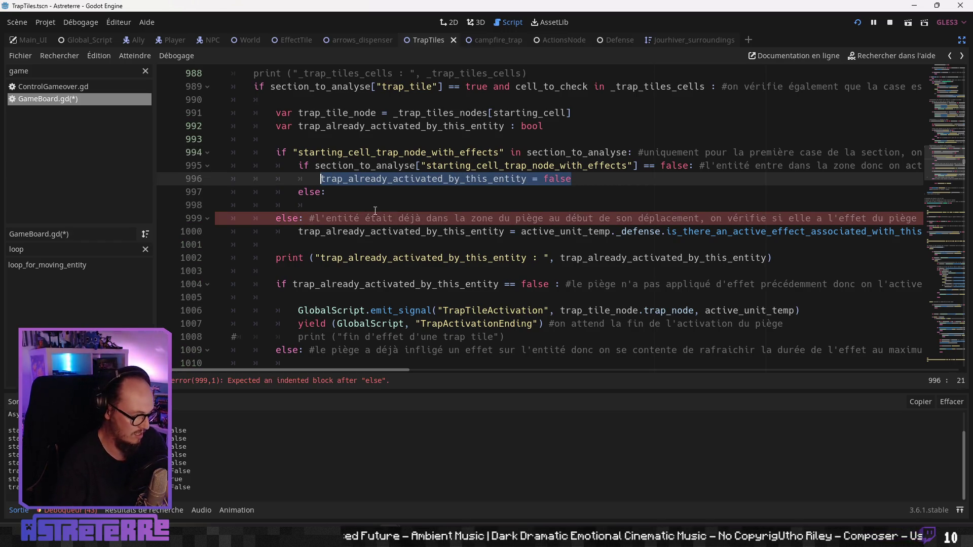
{"action": "key", "text": "ctrl+c"}
{"action": "left_click", "coordinate": [352, 205]}
{"action": "key", "text": "ctrl+v"}
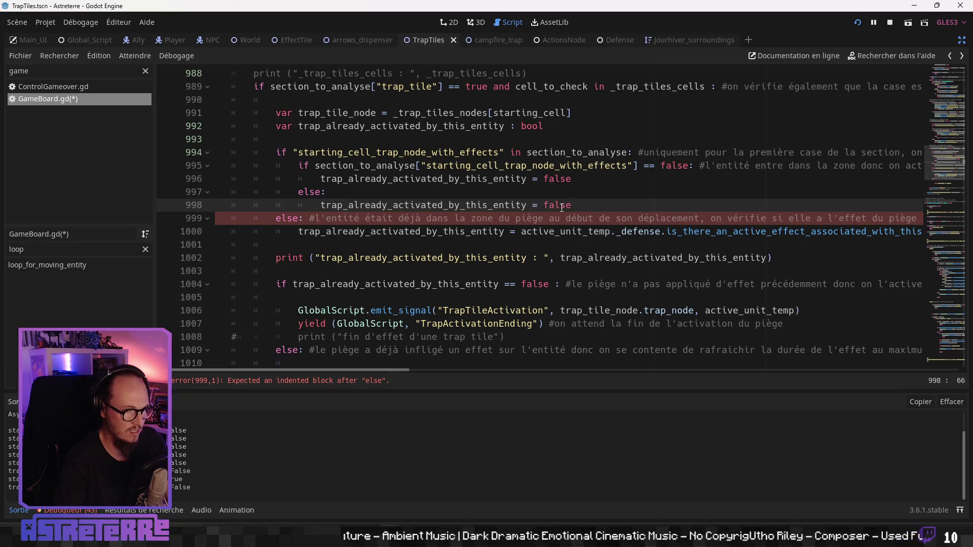
{"action": "double_click", "coordinate": [562, 206]}
{"action": "type", "text": "true"}
{"action": "left_click", "coordinate": [481, 245]}
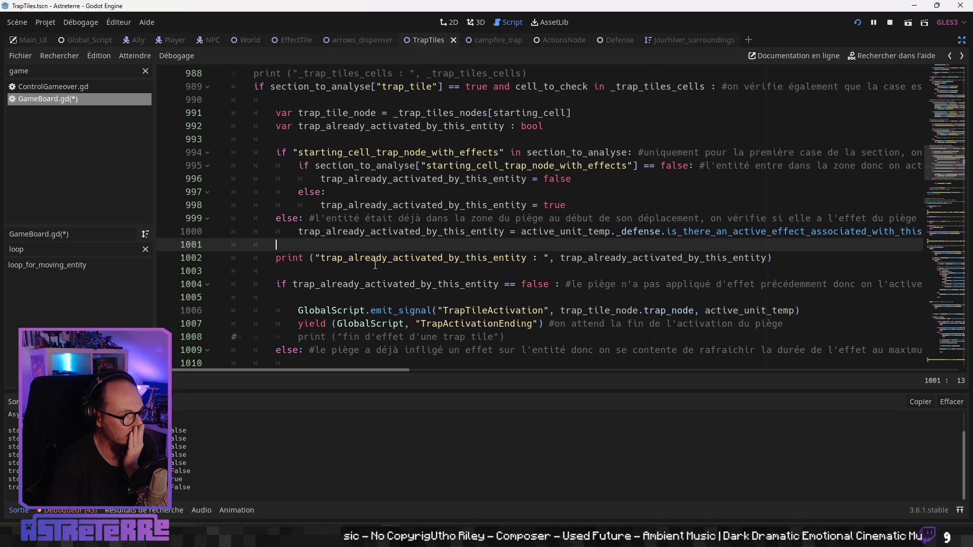
{"action": "scroll", "coordinate": [375, 265], "scroll_direction": "down", "scroll_amount": 2}
{"action": "scroll", "coordinate": [375, 265], "scroll_direction": "up", "scroll_amount": 1}
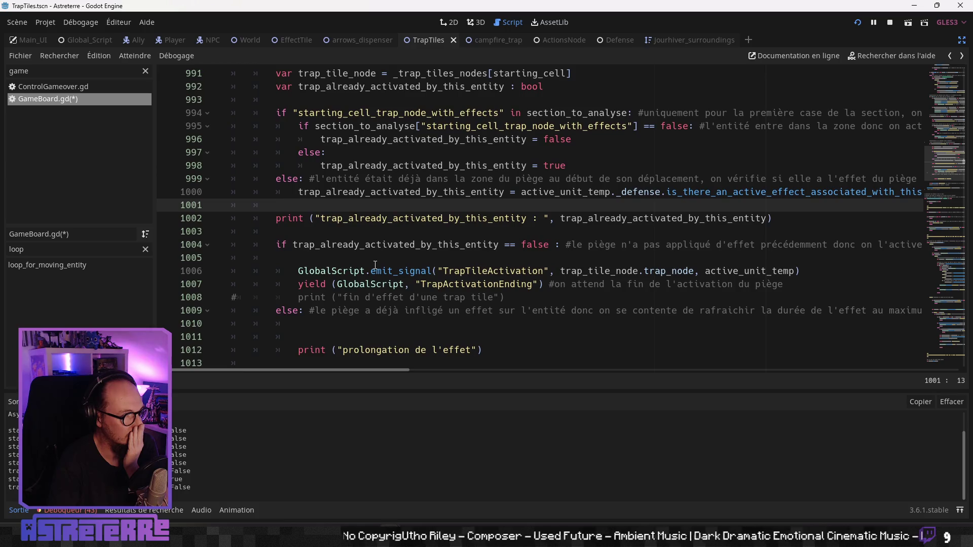
{"action": "scroll", "coordinate": [375, 265], "scroll_direction": "down", "scroll_amount": 1}
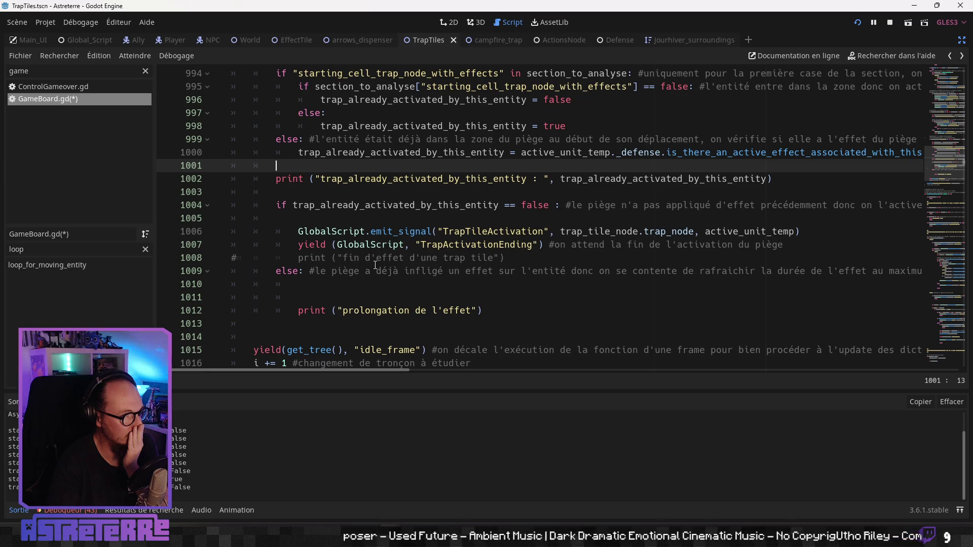
{"action": "scroll", "coordinate": [375, 265], "scroll_direction": "up", "scroll_amount": 2}
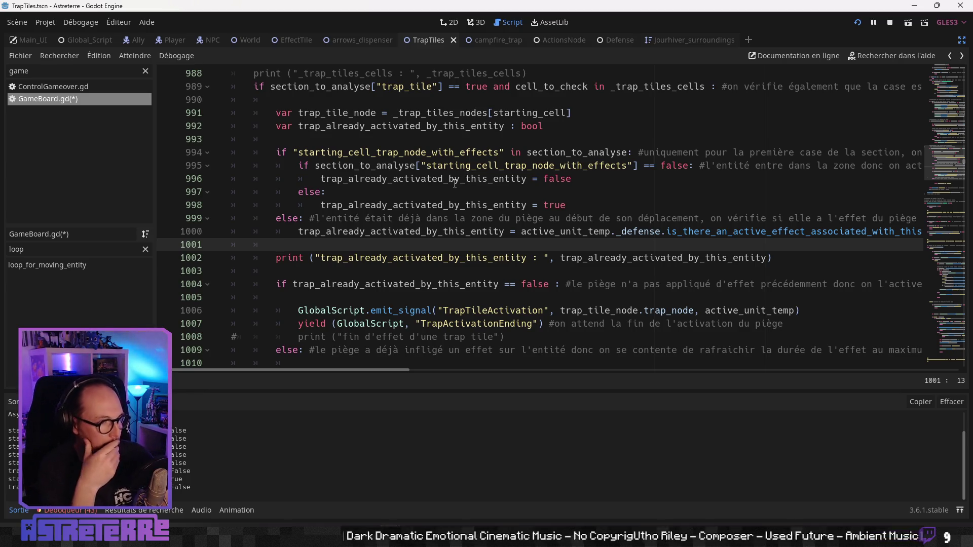
- Delete the inner else branch and its leftover lines
{"action": "left_click", "coordinate": [202, 193]}
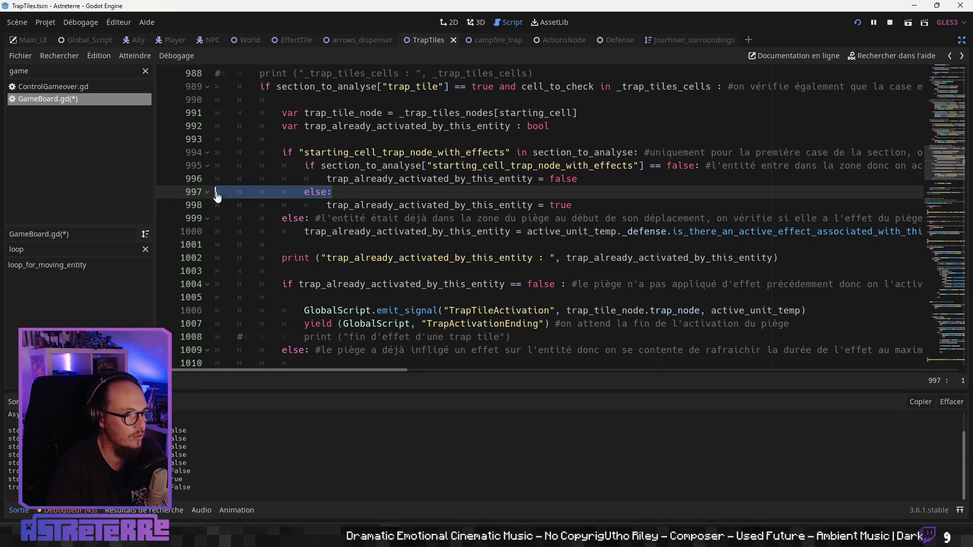
{"action": "key", "text": "Delete"}
{"action": "key", "text": "Delete"}
{"action": "left_click_drag", "start_coordinate": [571, 192], "coordinate": [178, 192]}
{"action": "key", "text": "BackSpace"}
{"action": "key", "text": "BackSpace"}
- Replace false on line 996 with the section_to_analyse["starting_cell_trap_node_with_effects"] lookup
{"action": "left_click", "coordinate": [329, 165]}
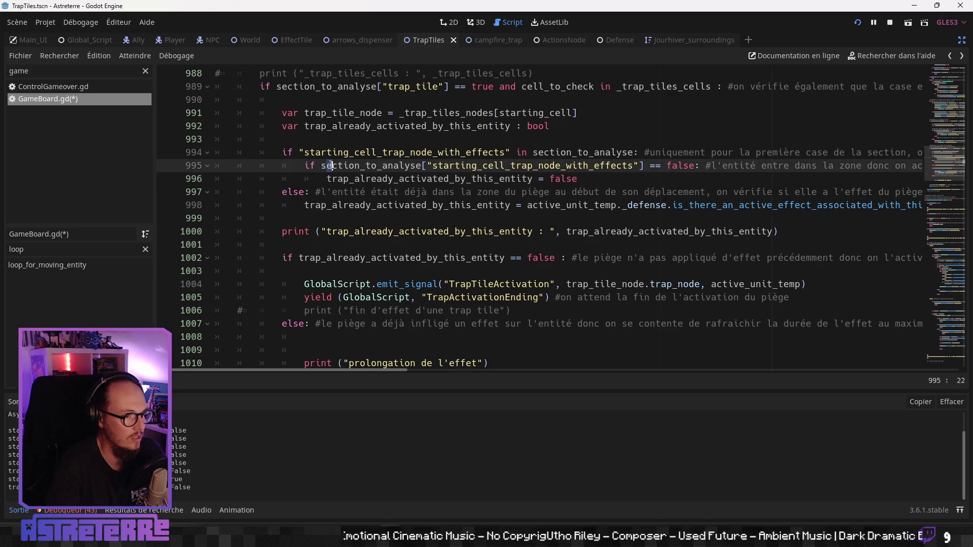
{"action": "left_click_drag", "start_coordinate": [322, 165], "coordinate": [461, 166]}
{"action": "left_click", "coordinate": [501, 166]}
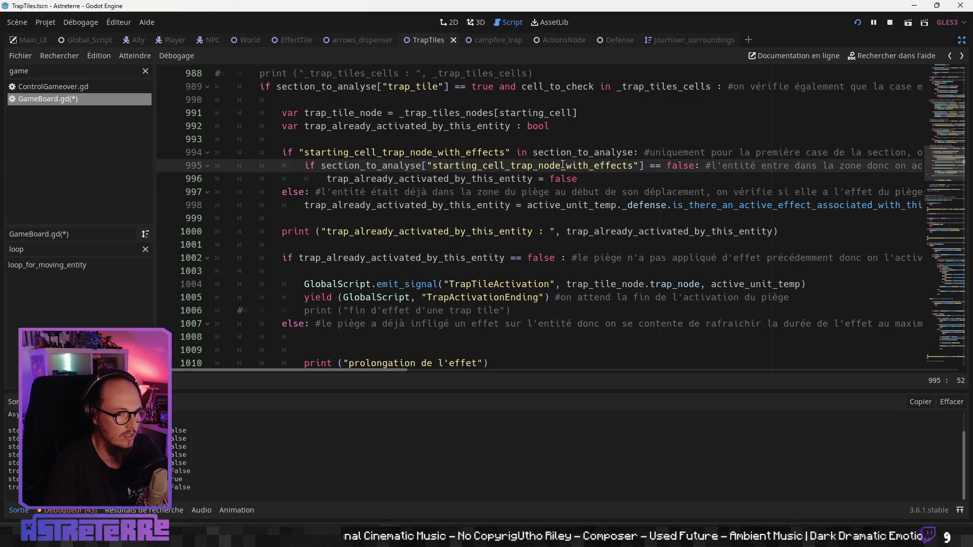
{"action": "left_click_drag", "start_coordinate": [321, 166], "coordinate": [644, 168]}
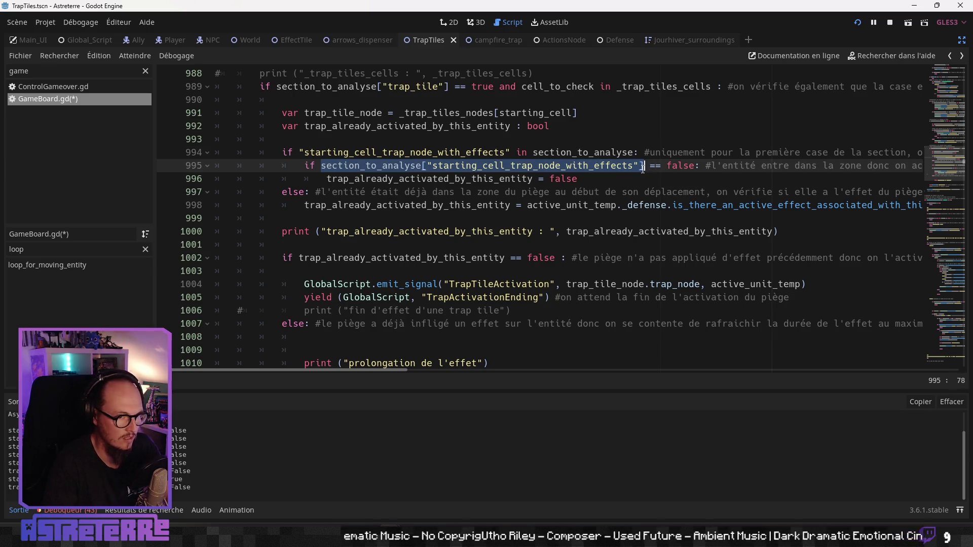
{"action": "double_click", "coordinate": [571, 182]}
{"action": "key", "text": "ctrl+v"}
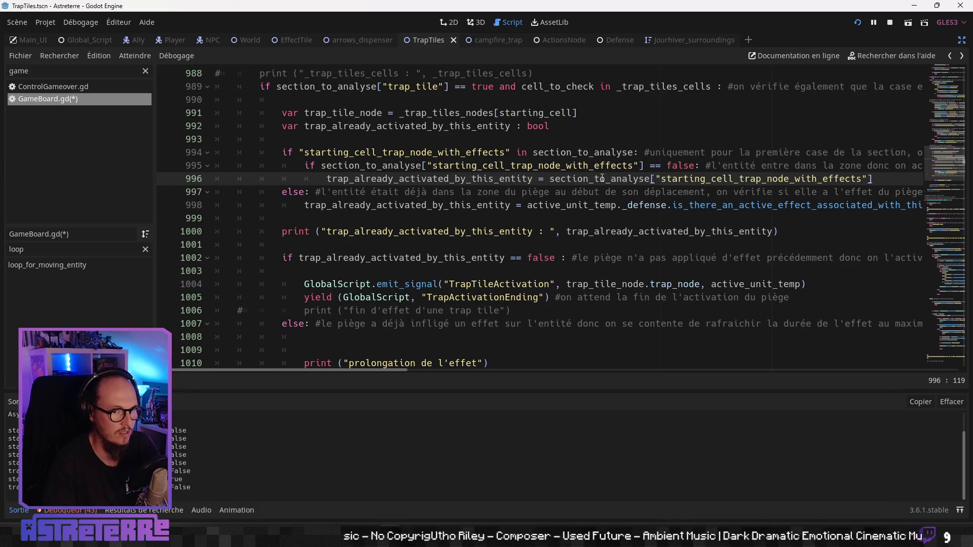
- Remove the inner if condition, keeping its comment, and unindent the assignment one level
{"action": "left_click_drag", "start_coordinate": [304, 166], "coordinate": [929, 172]}
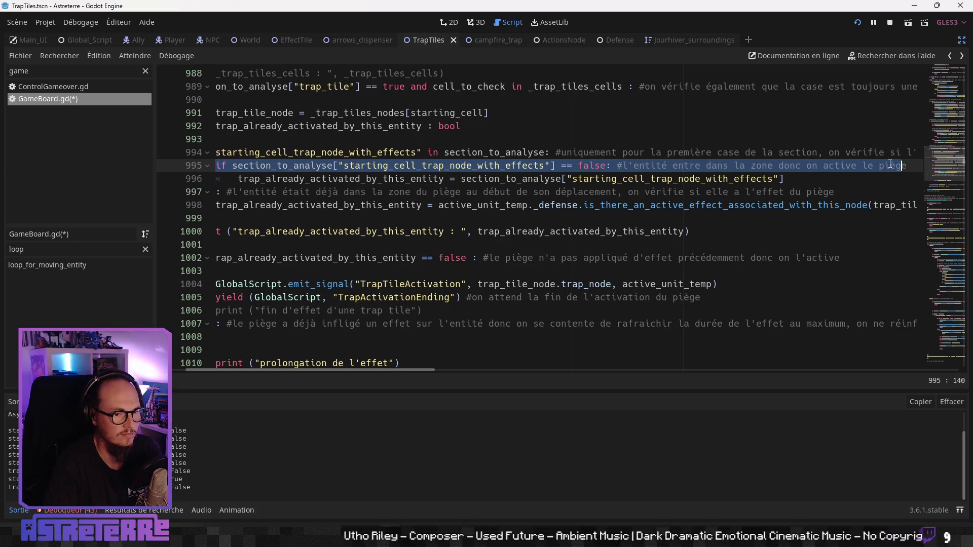
{"action": "left_click_drag", "start_coordinate": [891, 164], "coordinate": [611, 166]}
{"action": "key", "text": "Delete"}
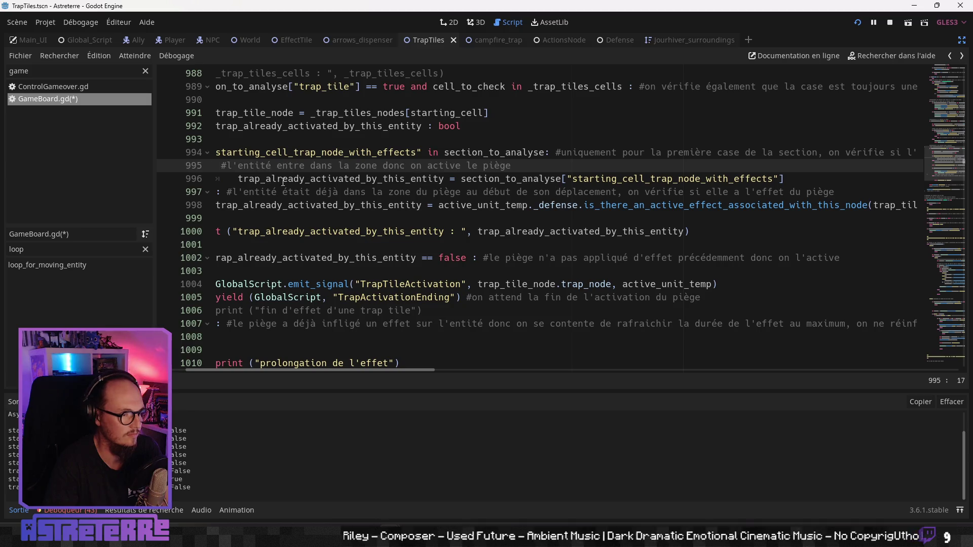
{"action": "scroll", "coordinate": [296, 371], "scroll_direction": "left", "scroll_amount": 3}
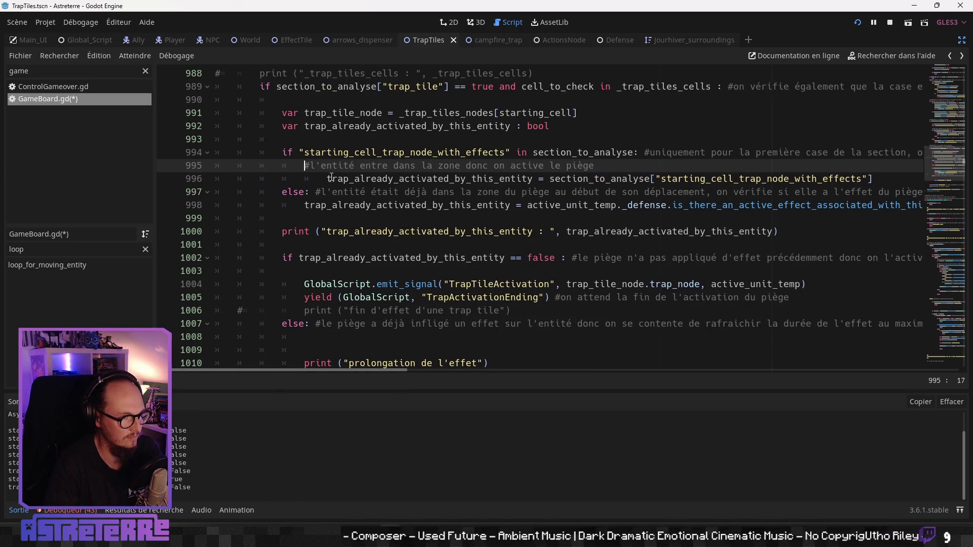
{"action": "left_click_drag", "start_coordinate": [327, 178], "coordinate": [157, 183]}
{"action": "left_click_drag", "start_coordinate": [302, 176], "coordinate": [329, 178]}
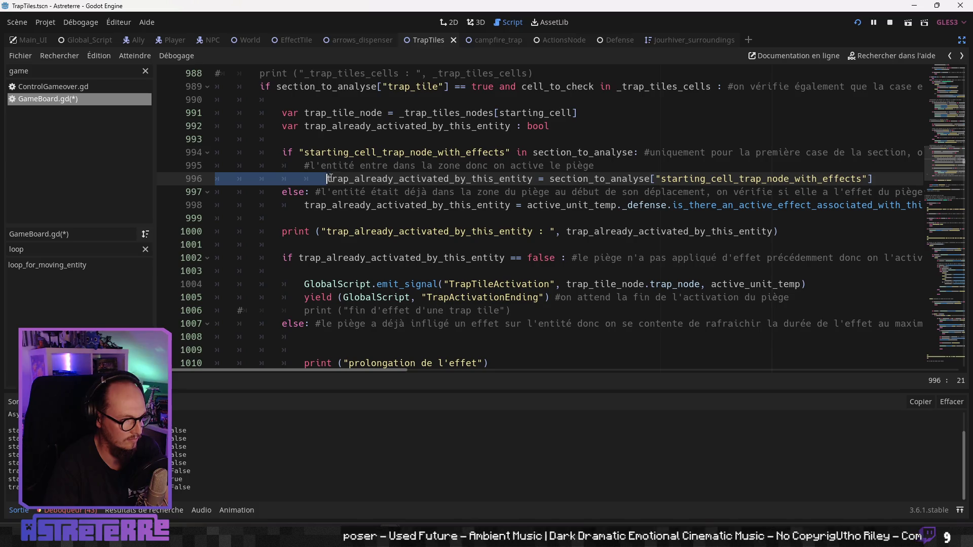
{"action": "key", "text": "shift+Tab"}
{"action": "left_click", "coordinate": [344, 193]}
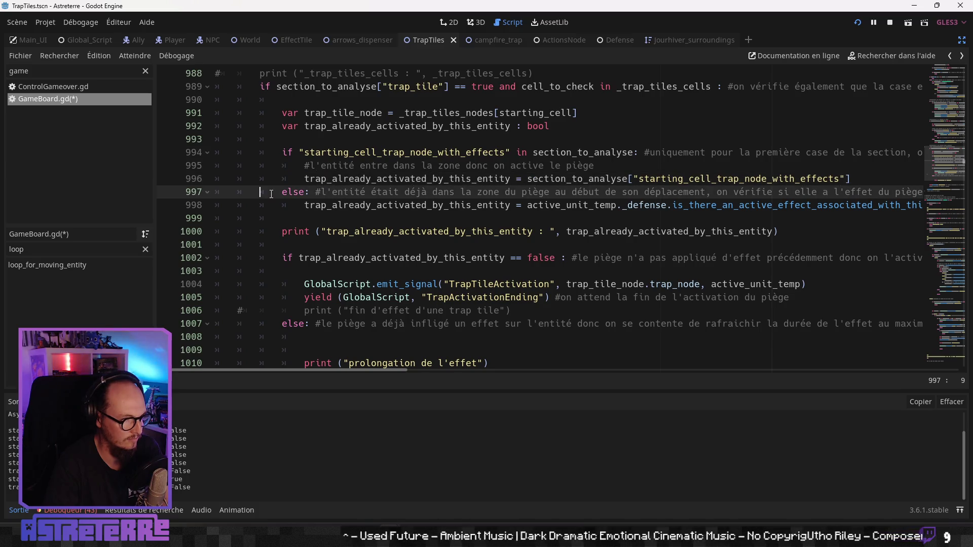
{"action": "left_click", "coordinate": [887, 180]}
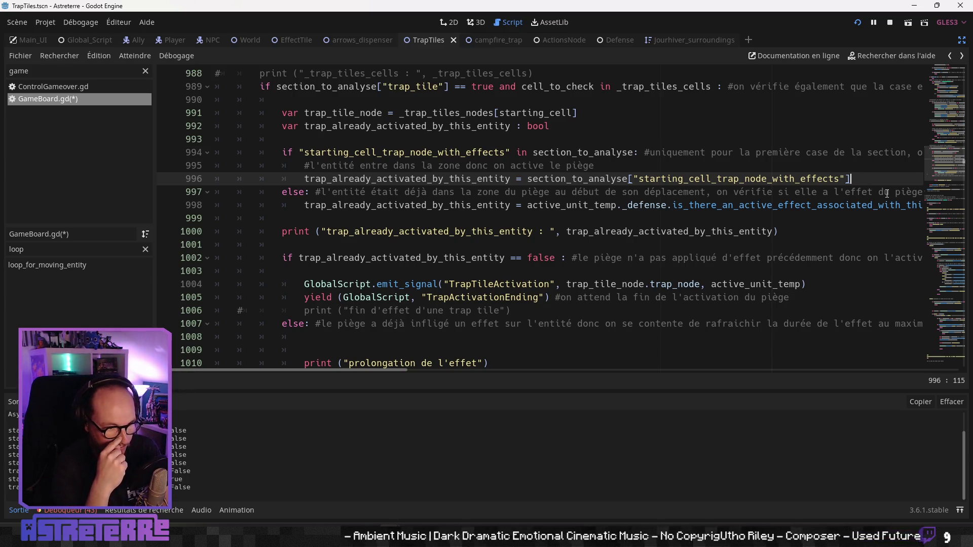
- Clear the leftover comment text on line 995
{"action": "left_click", "coordinate": [619, 165]}
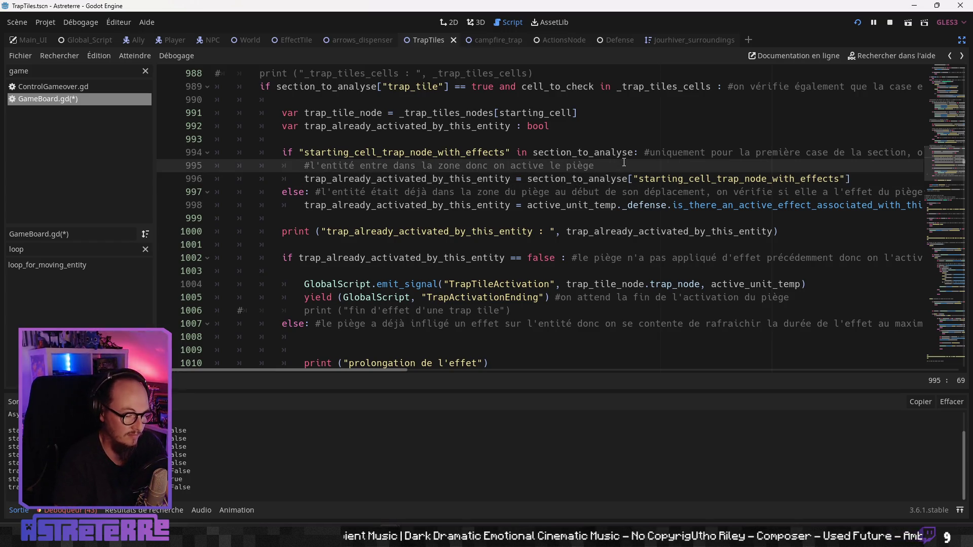
{"action": "type", "text": " s"}
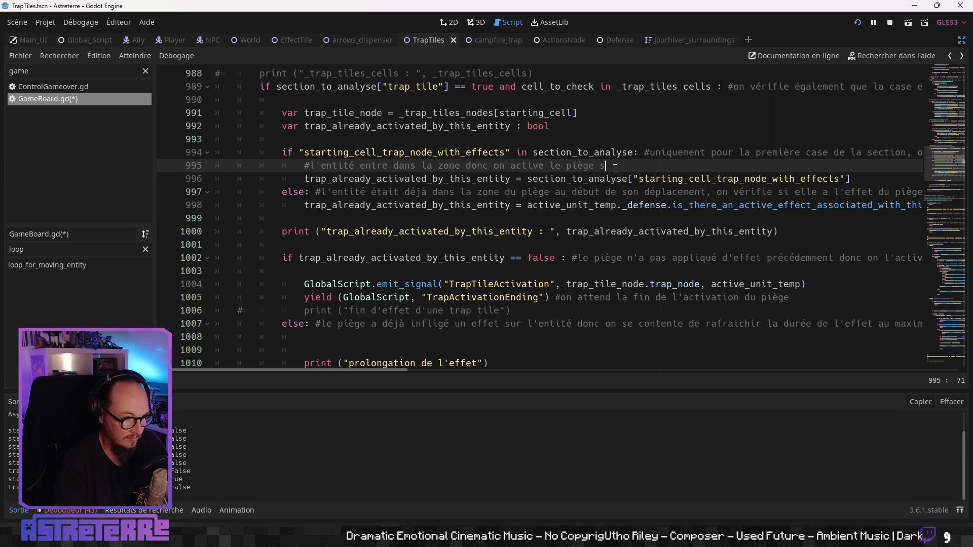
{"action": "left_click_drag", "start_coordinate": [606, 166], "coordinate": [215, 166]}
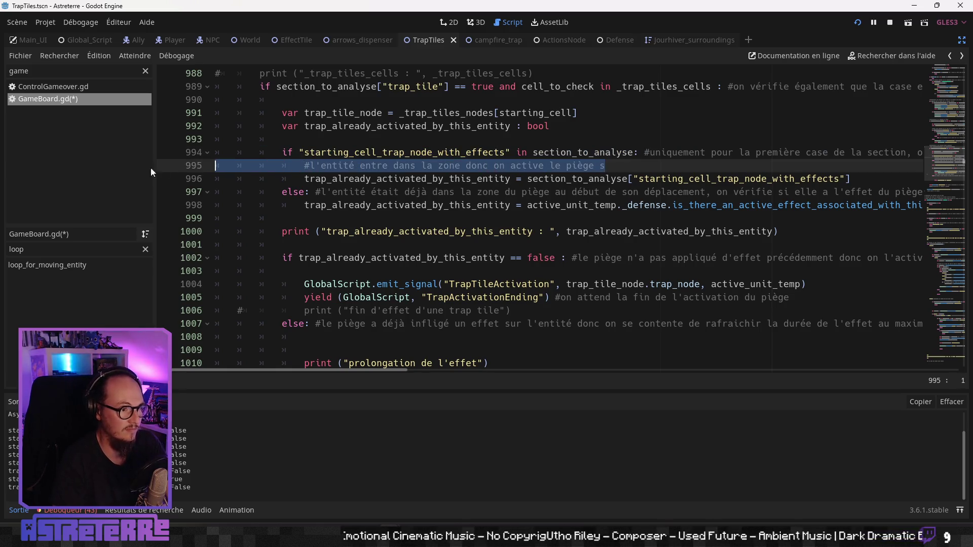
{"action": "key", "text": "BackSpace"}
{"action": "key", "text": "BackSpace"}
{"action": "left_click", "coordinate": [597, 171]}
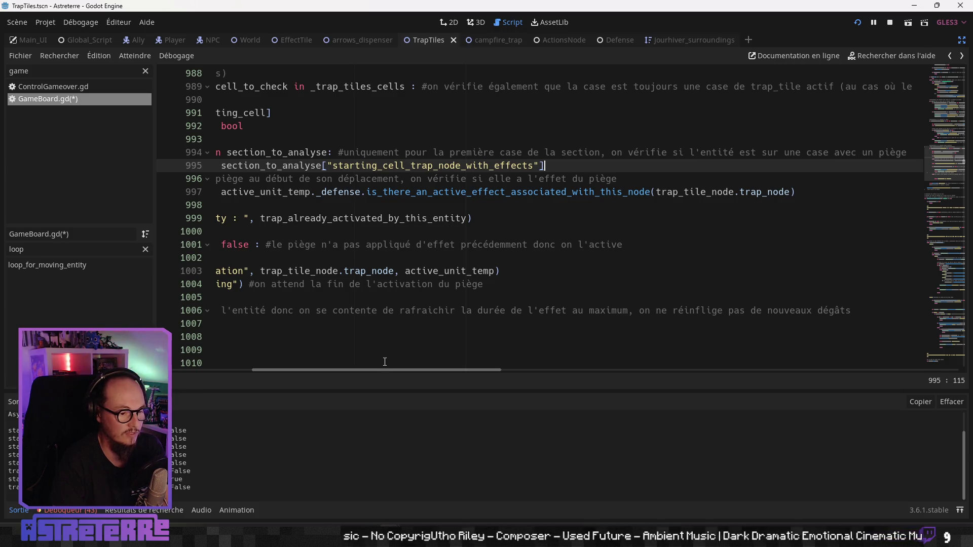
{"action": "mouse_move", "coordinate": [378, 371]}
{"action": "left_mouse_down"}
{"action": "mouse_move", "coordinate": [224, 370]}
{"action": "mouse_move", "coordinate": [414, 361]}
{"action": "left_mouse_up"}
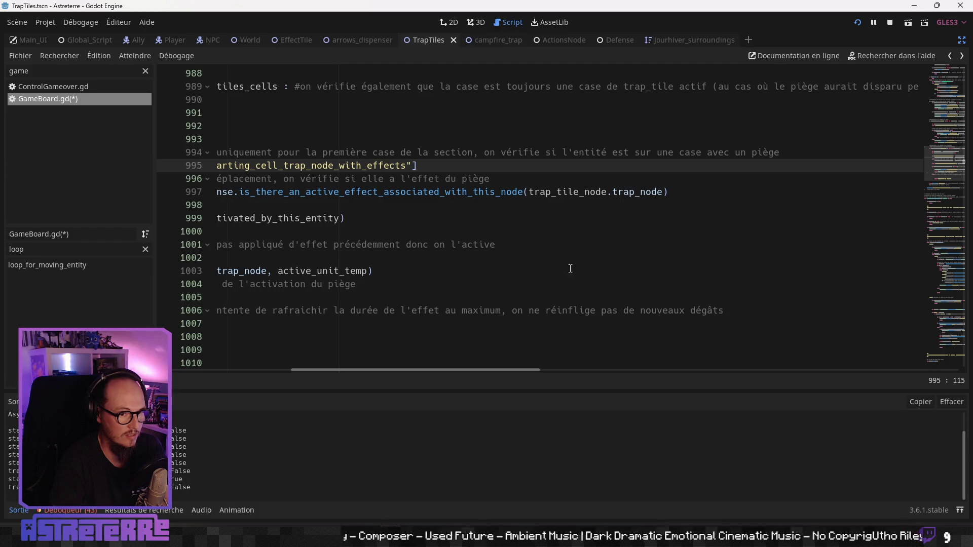
- Reword the line 994 comment to end 'responsable d'un effet déjà actif (vérifié lors de la création de la loop)'
{"action": "double_click", "coordinate": [742, 153]}
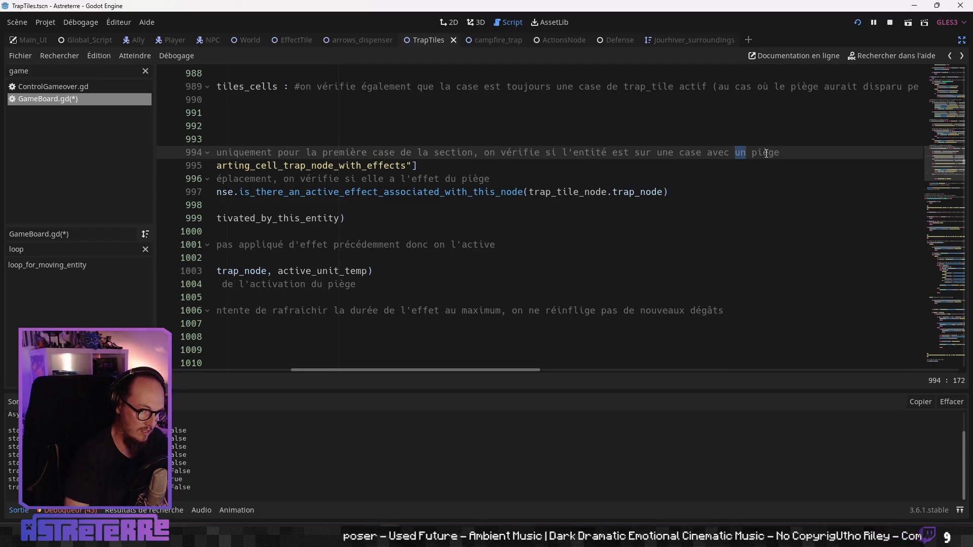
{"action": "type", "text": "le"}
{"action": "left_click", "coordinate": [798, 153]}
{"action": "type", "text": "re"}
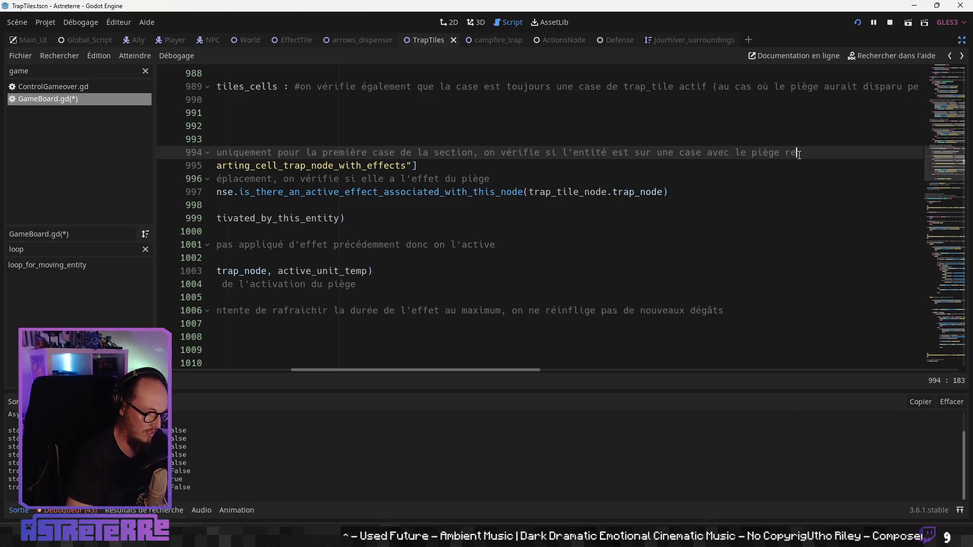
{"action": "type", "text": "sponsavbl"}
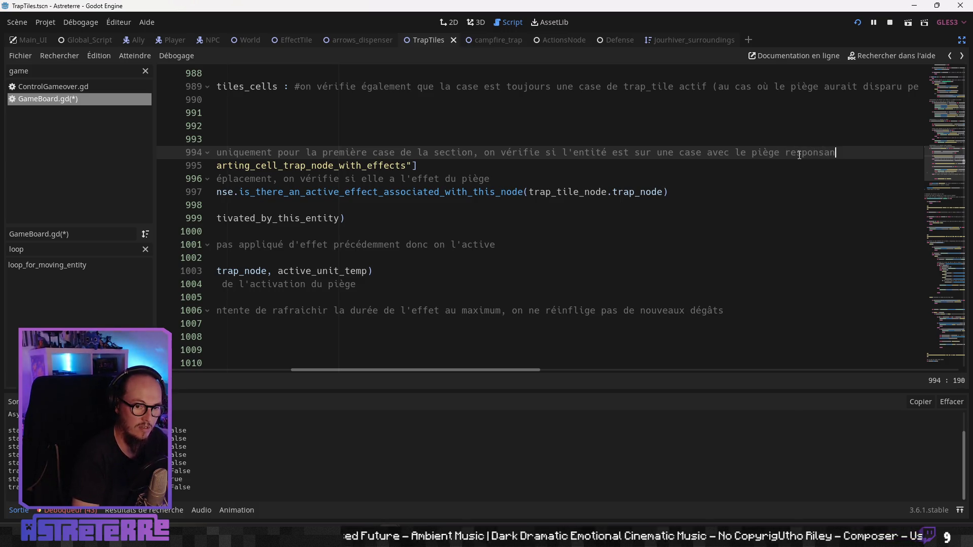
{"action": "key", "text": "BackSpace"}
{"action": "key", "text": "BackSpace"}
{"action": "key", "text": "BackSpace"}
{"action": "type", "text": "ble "}
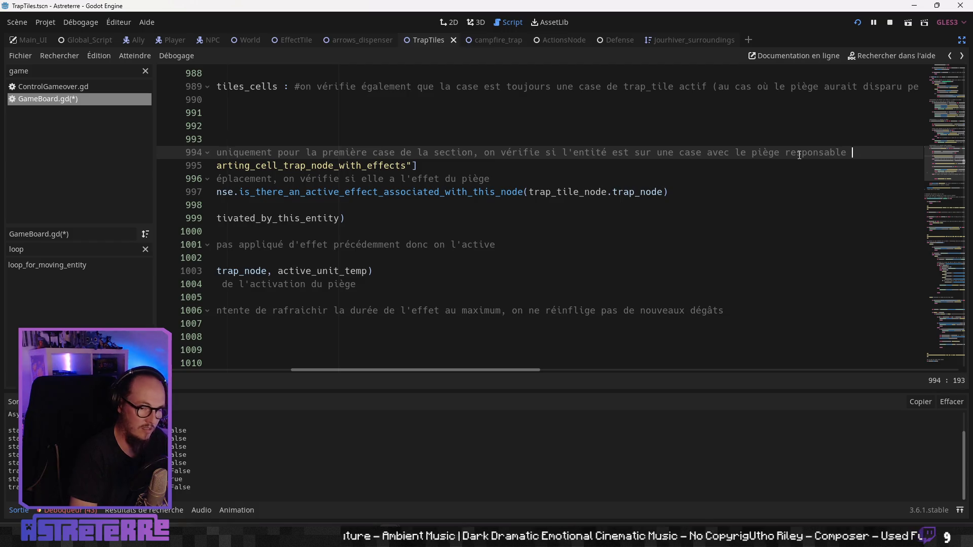
{"action": "type", "text": "d'un effet déjà actif"}
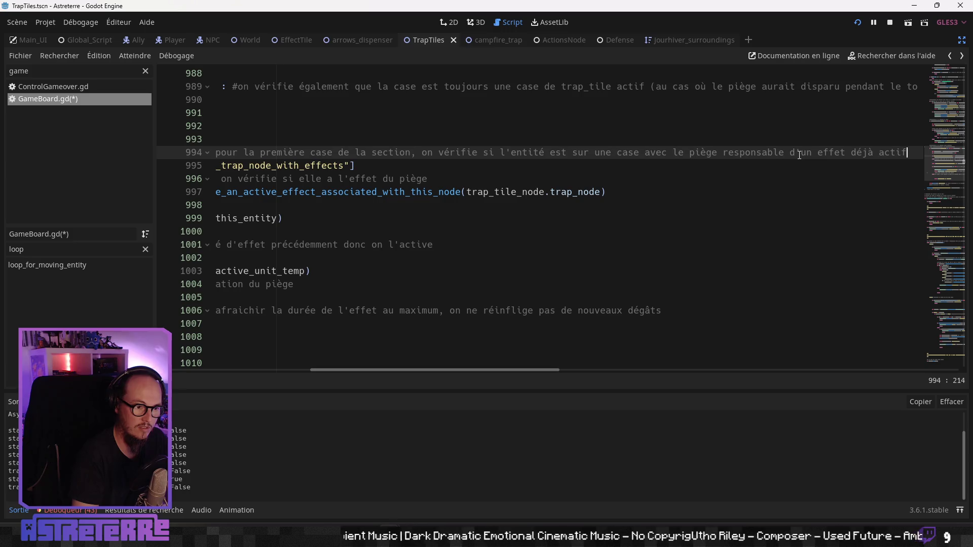
{"action": "type", "text": " ("}
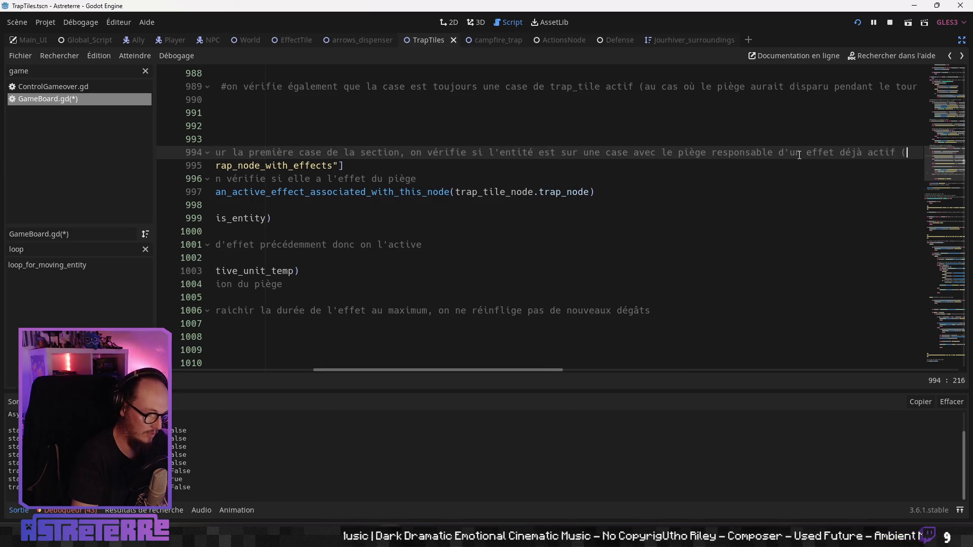
{"action": "type", "text": "vérifié lors de"}
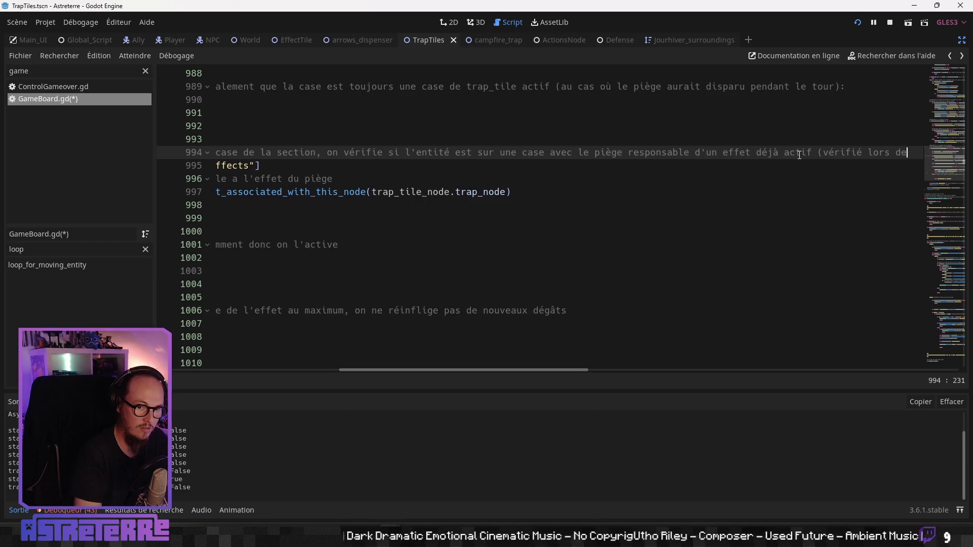
{"action": "type", "text": " la création "}
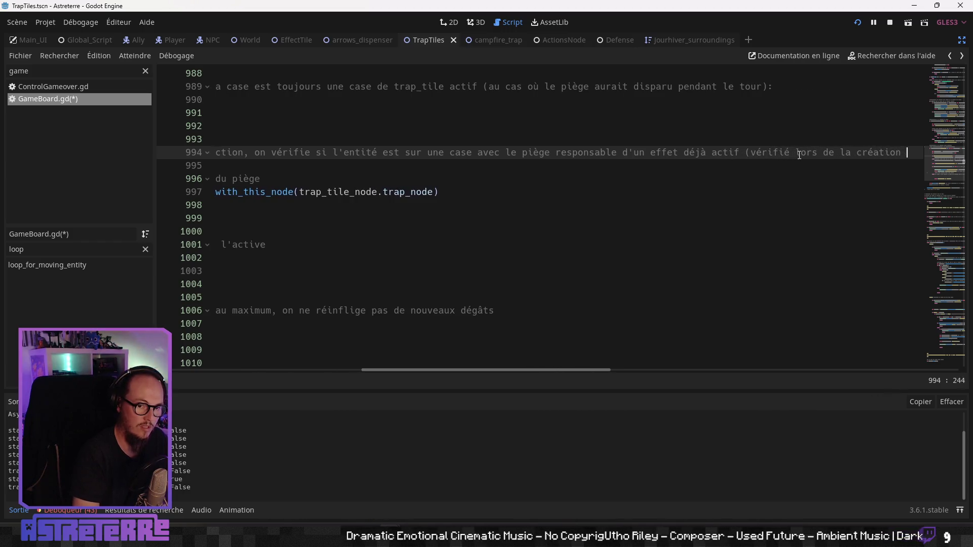
{"action": "type", "text": "de la loop"}
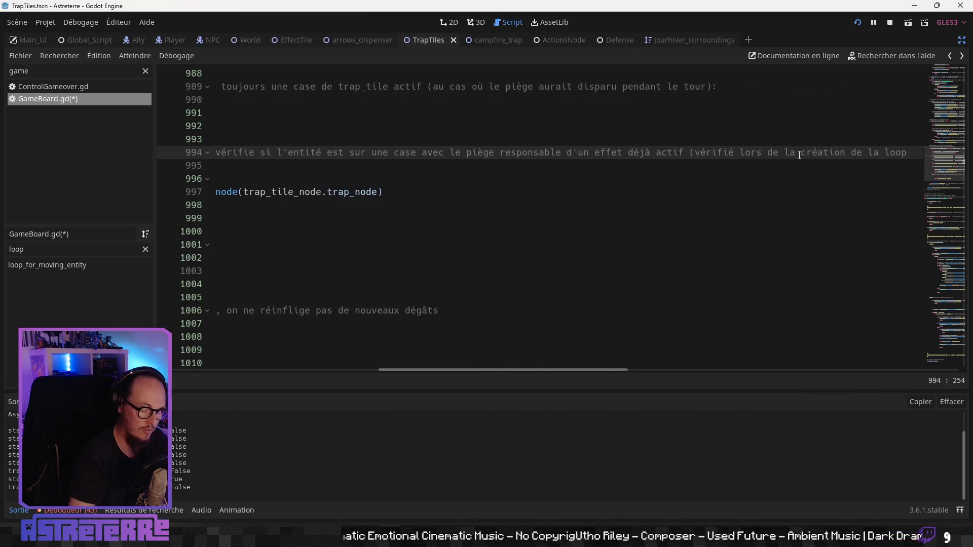
{"action": "type", "text": ")"}
{"action": "key", "text": "Home"}
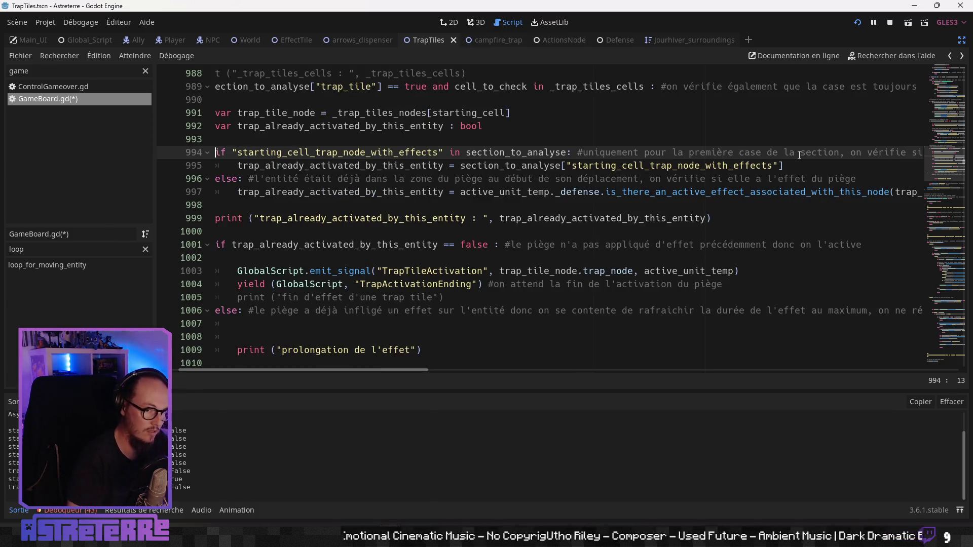
- Filter the method list with 'path' and jump to get_pathway_sections_with_effects_tile
{"action": "left_click", "coordinate": [502, 166]}
{"action": "left_click_drag", "start_coordinate": [337, 372], "coordinate": [324, 372]}
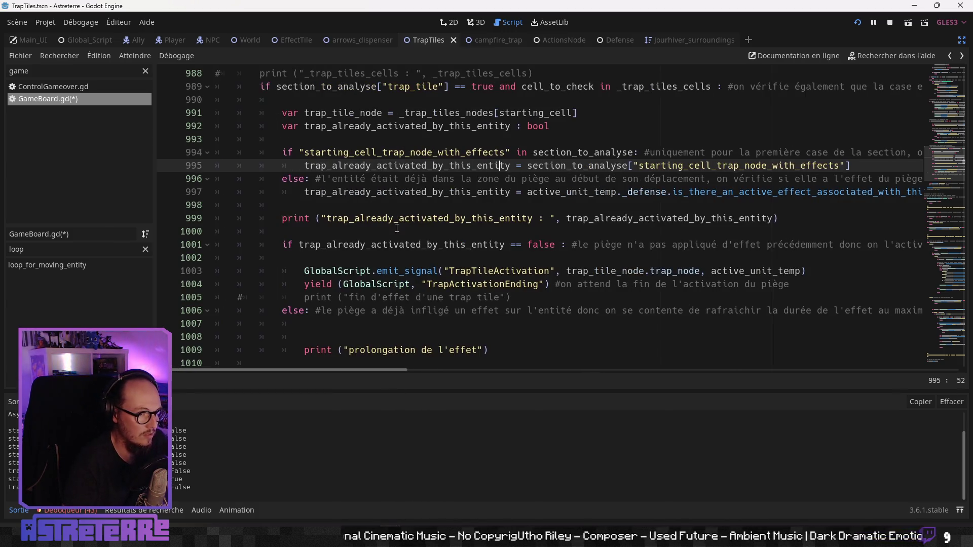
{"action": "left_click", "coordinate": [404, 220]}
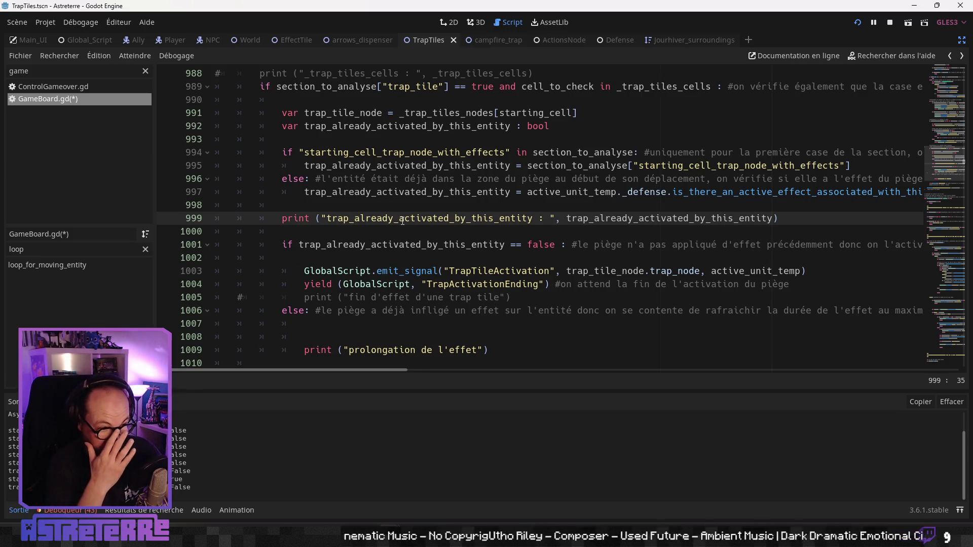
{"action": "double_click", "coordinate": [10, 248]}
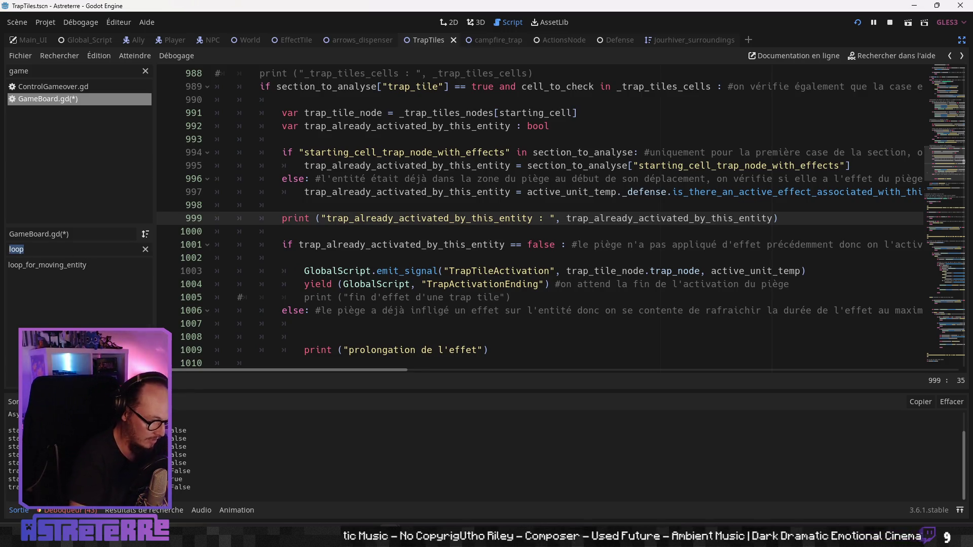
{"action": "type", "text": "path"}
{"action": "left_click", "coordinate": [70, 264]}
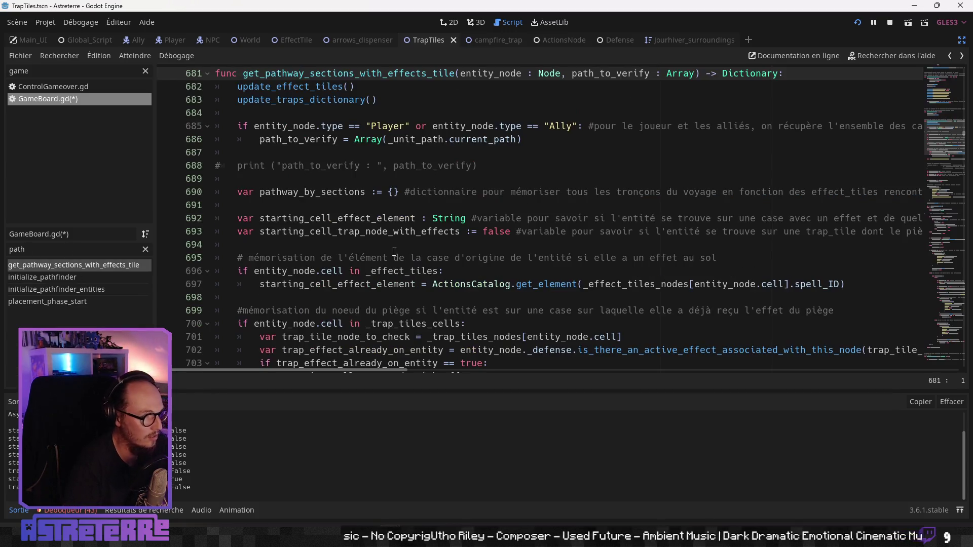
{"action": "left_click", "coordinate": [410, 244]}
{"action": "scroll", "coordinate": [410, 242], "scroll_direction": "down", "scroll_amount": 14}
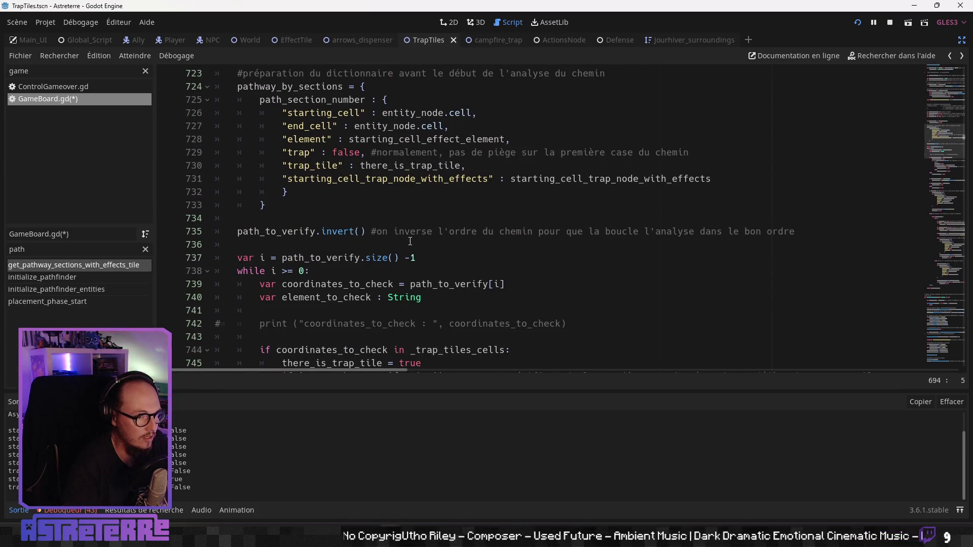
{"action": "scroll", "coordinate": [410, 241], "scroll_direction": "up", "scroll_amount": 5}
{"action": "scroll", "coordinate": [406, 244], "scroll_direction": "up", "scroll_amount": 4}
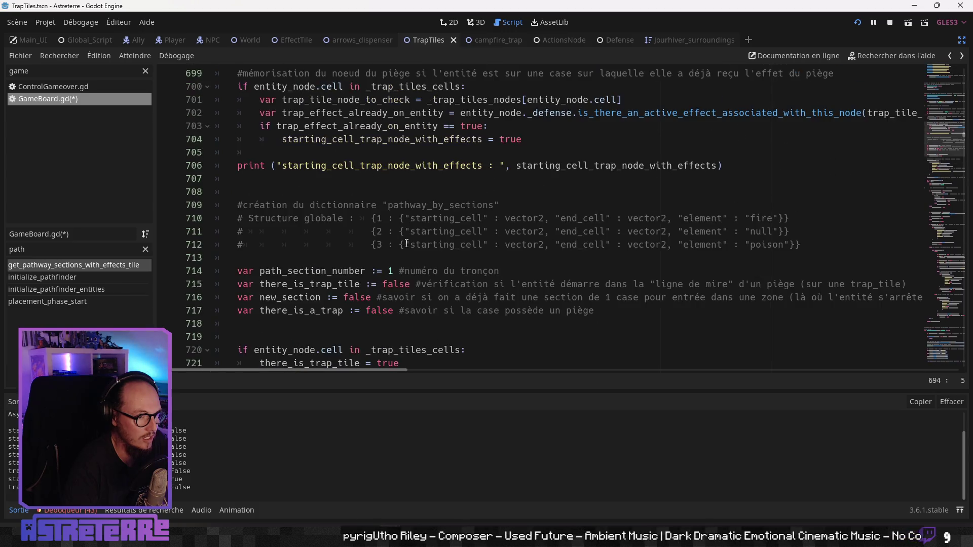
{"action": "scroll", "coordinate": [384, 199], "scroll_direction": "up", "scroll_amount": 1}
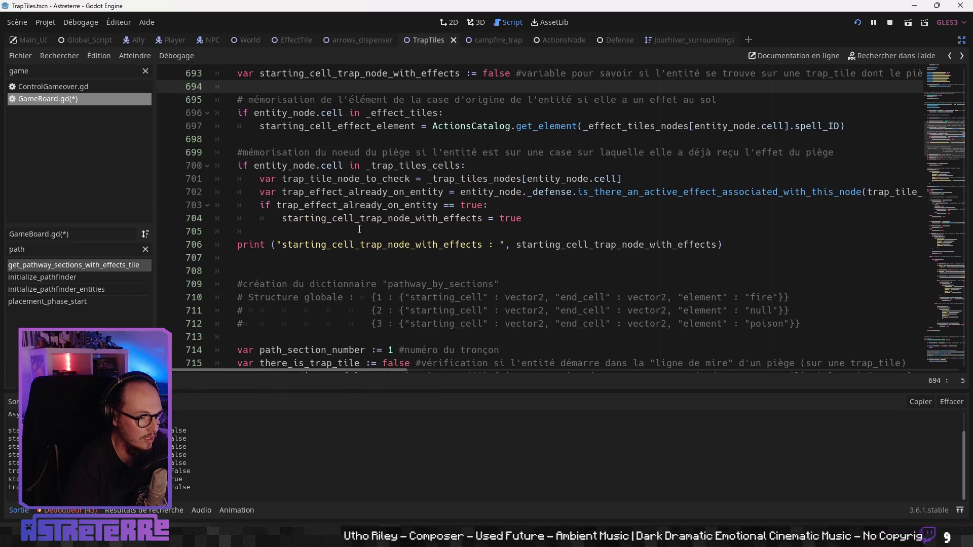
{"action": "left_click", "coordinate": [375, 246]}
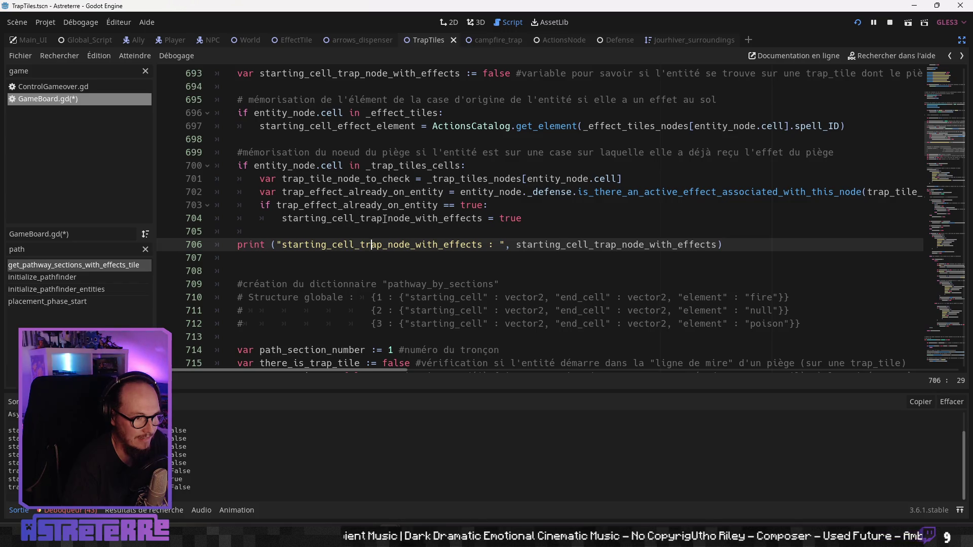
{"action": "scroll", "coordinate": [385, 219], "scroll_direction": "up", "scroll_amount": 2}
{"action": "scroll", "coordinate": [369, 234], "scroll_direction": "down", "scroll_amount": 1}
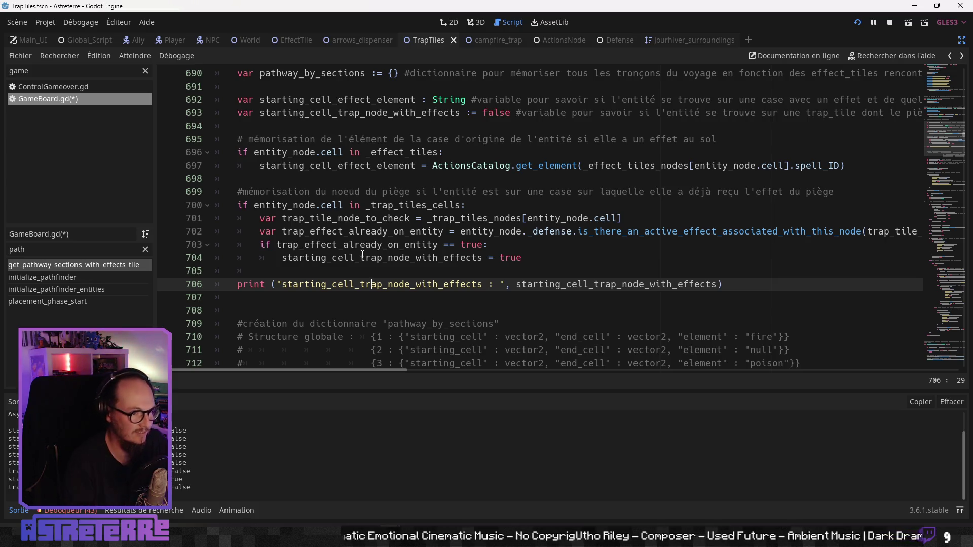
{"action": "double_click", "coordinate": [484, 191]}
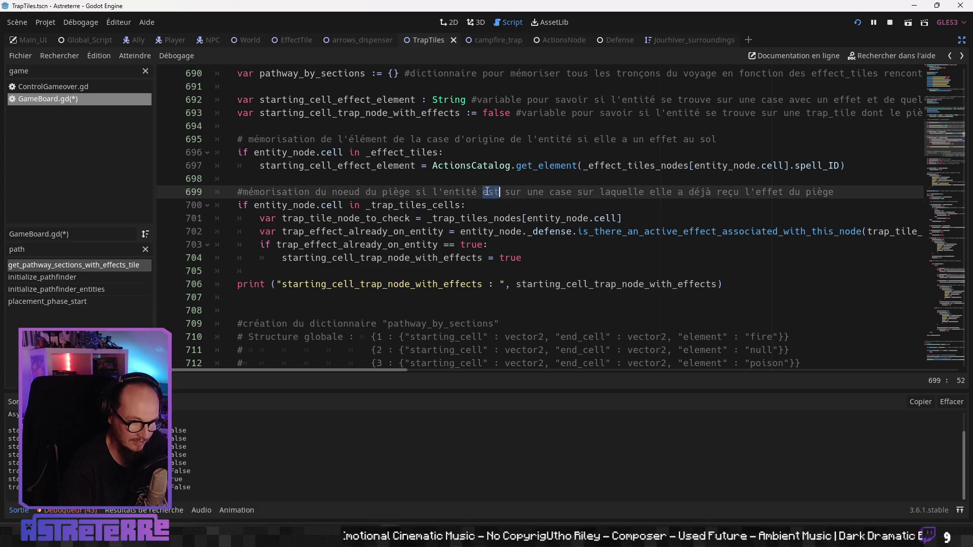
- In the line 699 comment, type 'démarre' and delete 'du noeud du piège'
{"action": "type", "text": "démarre"}
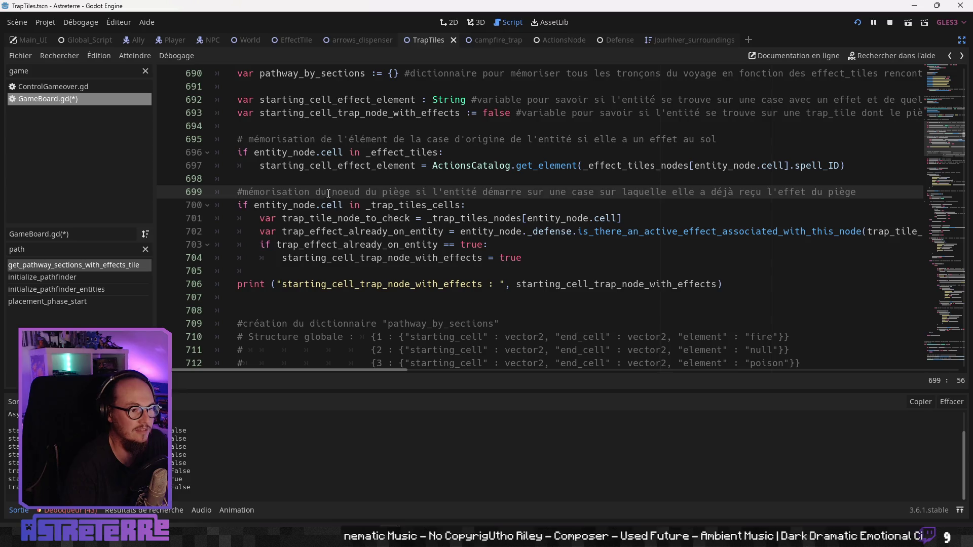
{"action": "mouse_move", "coordinate": [410, 191]}
{"action": "left_mouse_down"}
{"action": "mouse_move", "coordinate": [282, 191]}
{"action": "mouse_move", "coordinate": [315, 191]}
{"action": "left_mouse_up"}
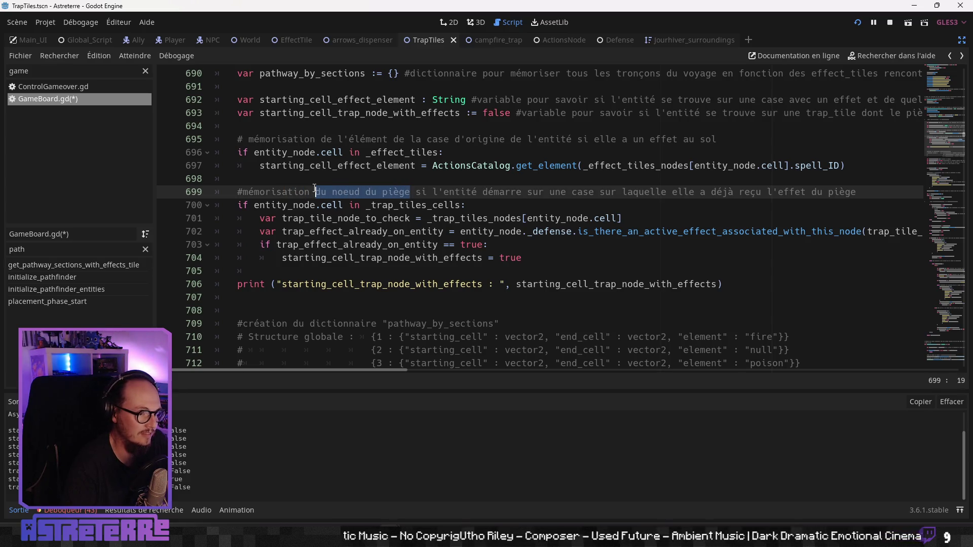
{"action": "key", "text": "BackSpace"}
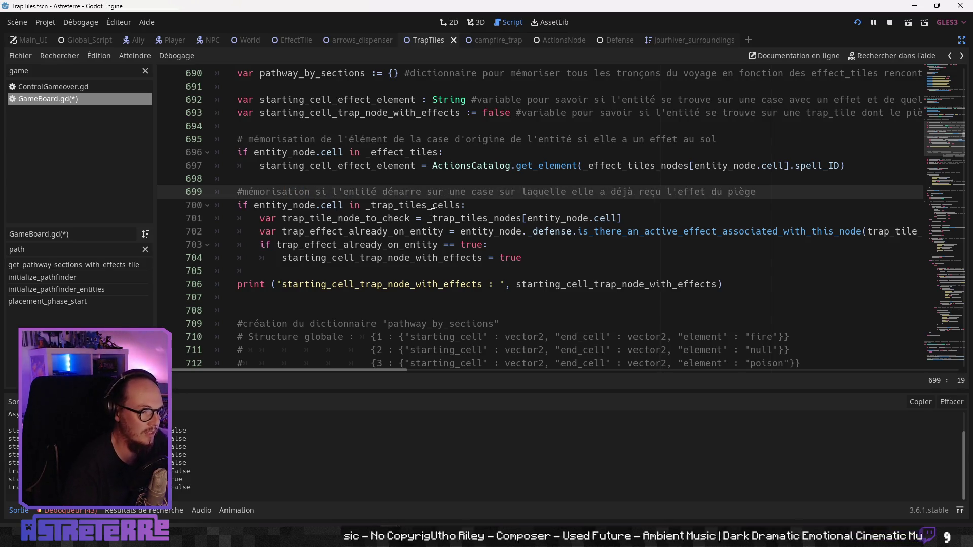
{"action": "left_click", "coordinate": [410, 231]}
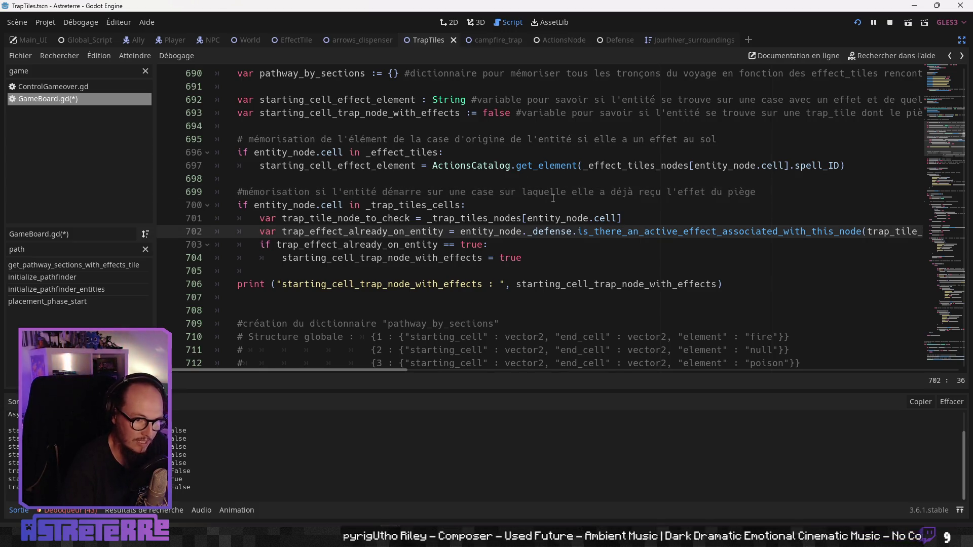
{"action": "left_click_drag", "start_coordinate": [762, 191], "coordinate": [244, 189]}
{"action": "left_click", "coordinate": [389, 233]}
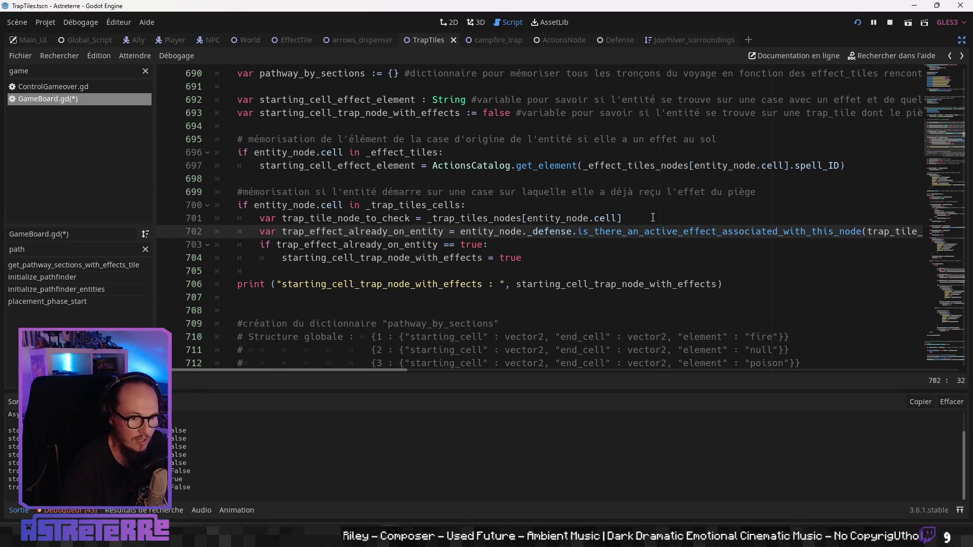
{"action": "left_click", "coordinate": [663, 192]}
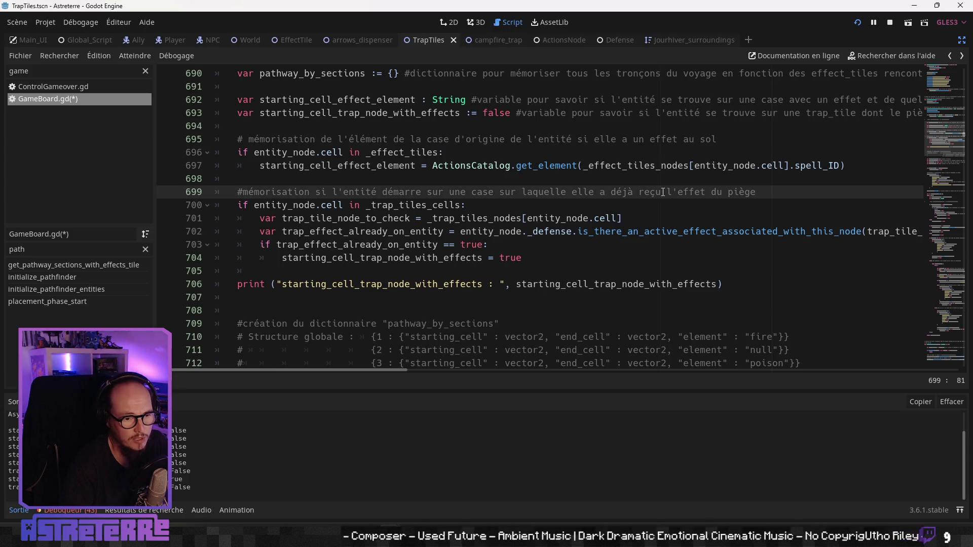
{"action": "left_click", "coordinate": [676, 192]}
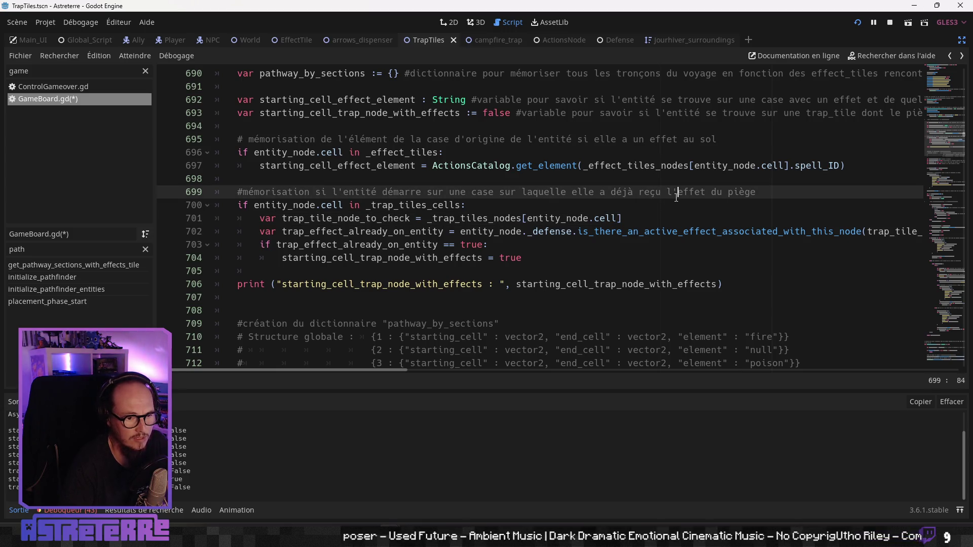
{"action": "left_click", "coordinate": [779, 193]}
{"action": "type", "text": "("}
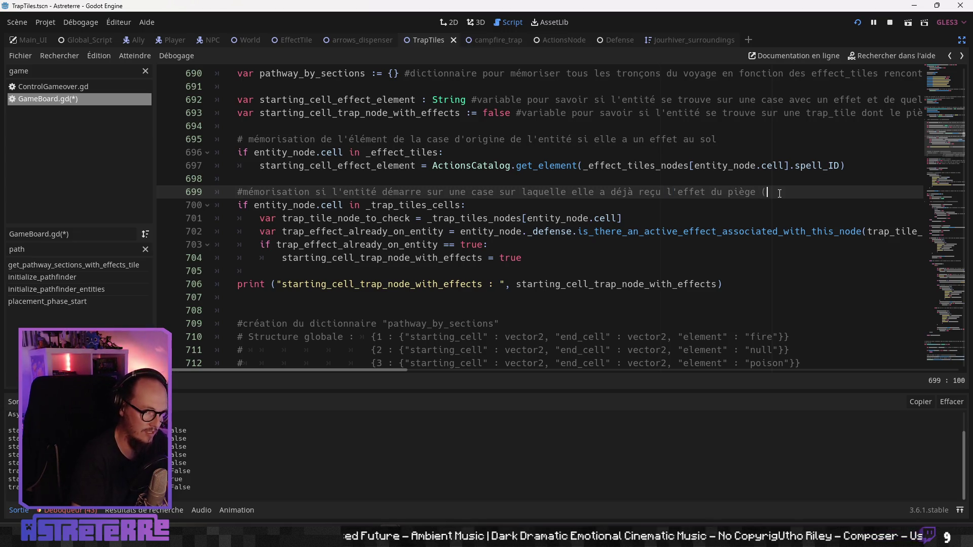
- Append to line 699 that the check matters only for lasting-effect traps, not instant-damage ones
{"action": "type", "text": "s"}
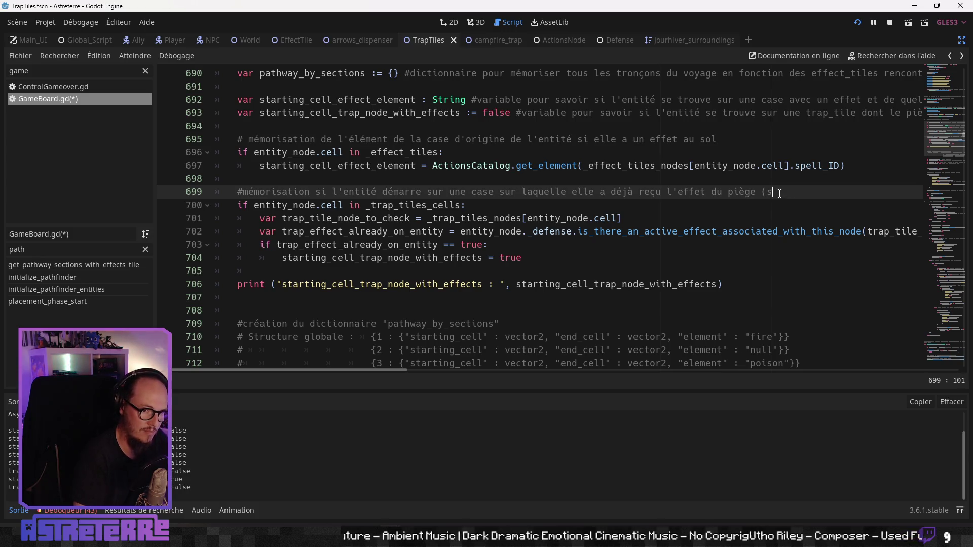
{"action": "type", "text": "i c'mporta"}
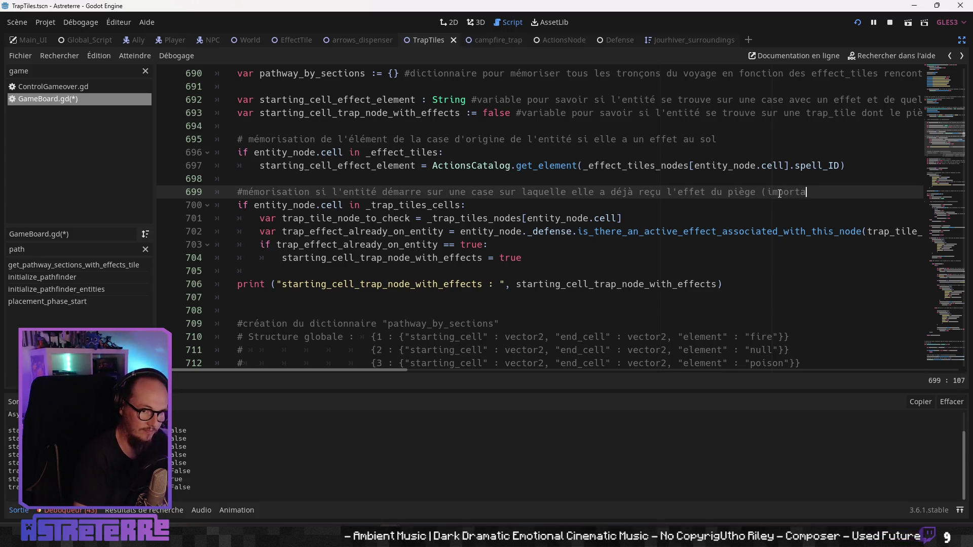
{"action": "type", "text": "n,t"}
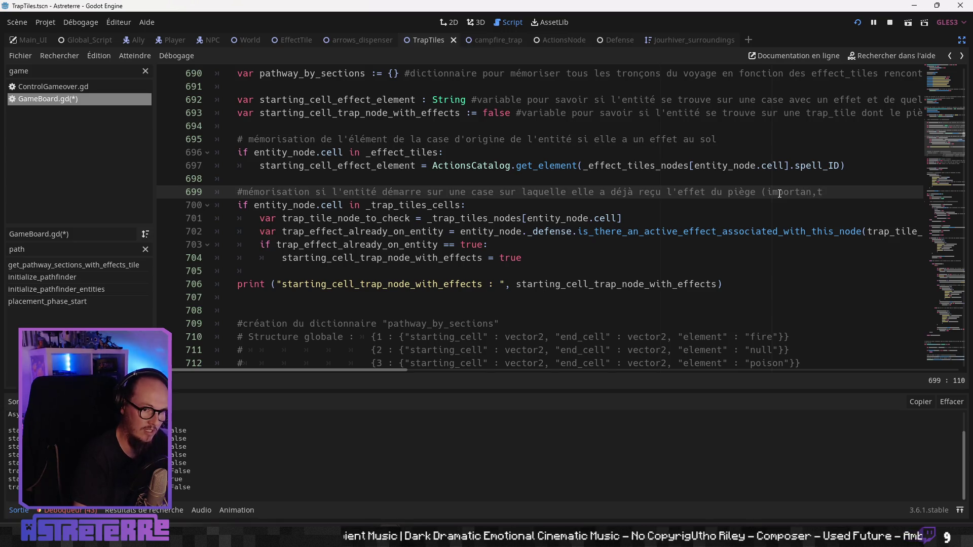
{"action": "type", "text": "i"}
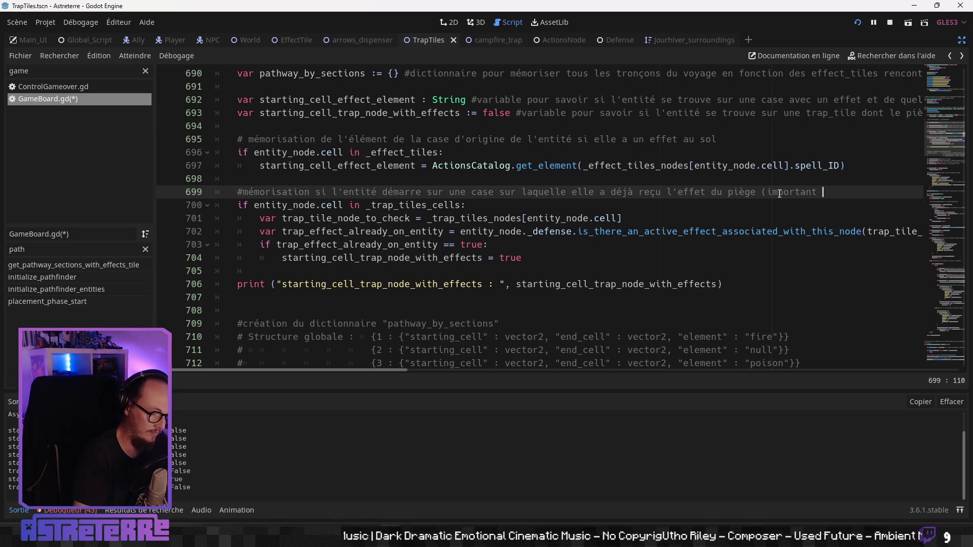
{"action": "type", "text": "uniquement pour le"}
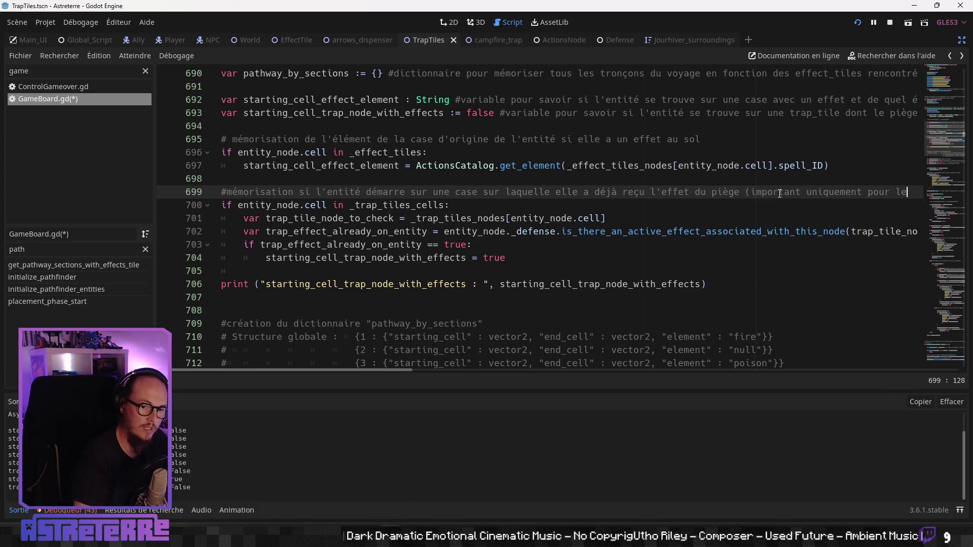
{"action": "type", "text": "s pièges quil"}
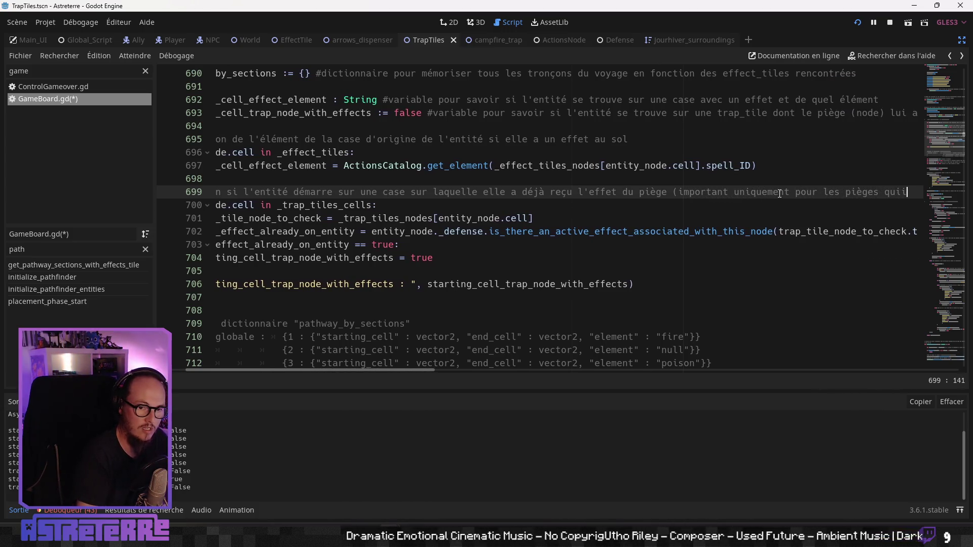
{"action": "type", "text": "inflige"}
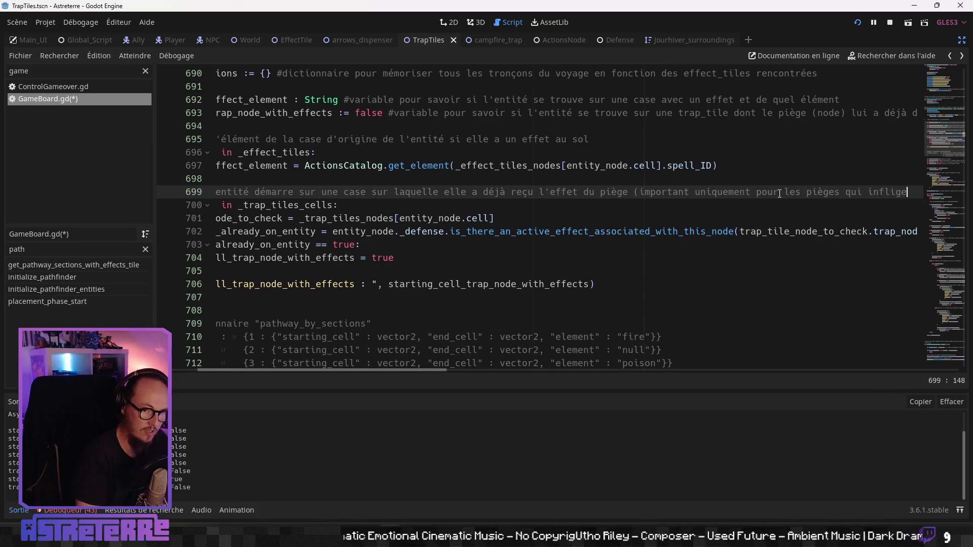
{"action": "type", "text": "nt des effets p"}
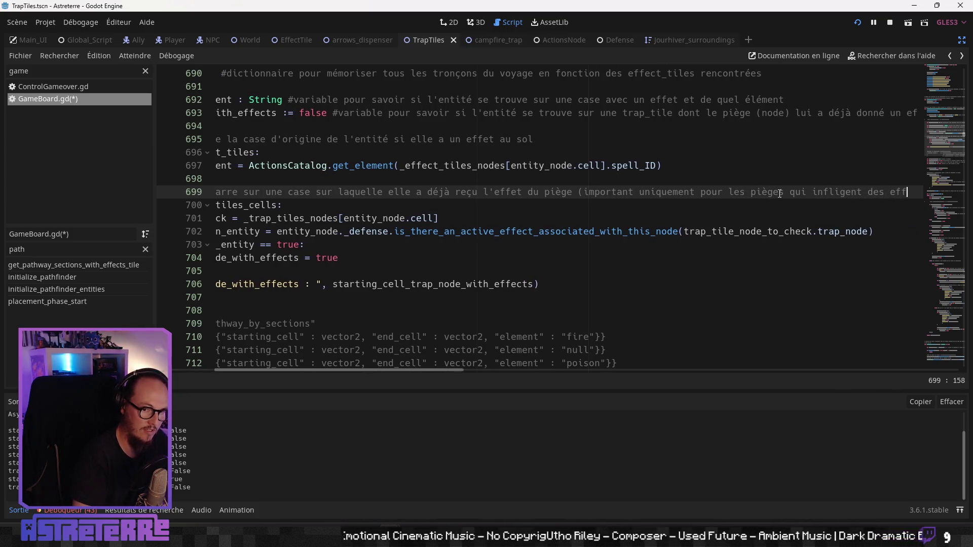
{"action": "key", "text": "BackSpace"}
{"action": "type", "text": "durables"}
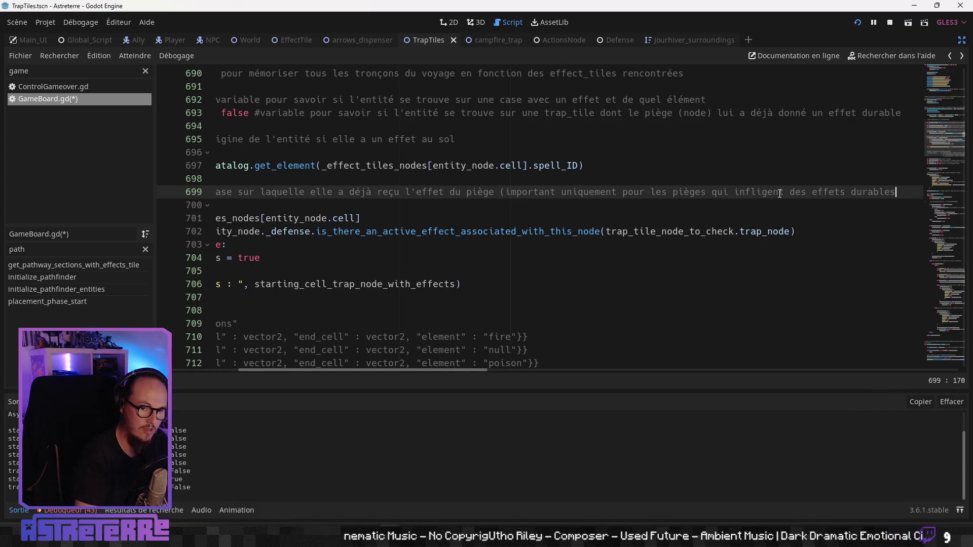
{"action": "type", "text": ")=, pas pour le"}
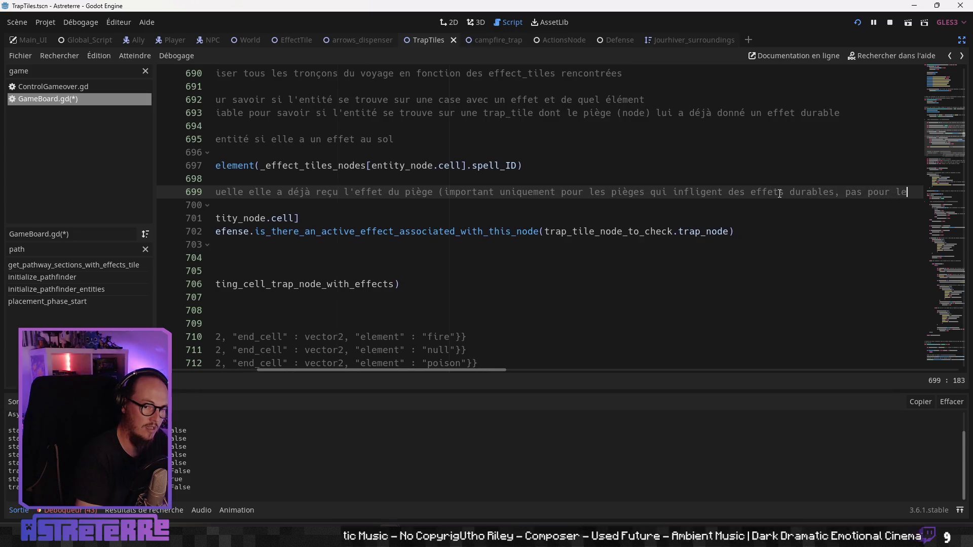
{"action": "type", "text": "s pièges qui "}
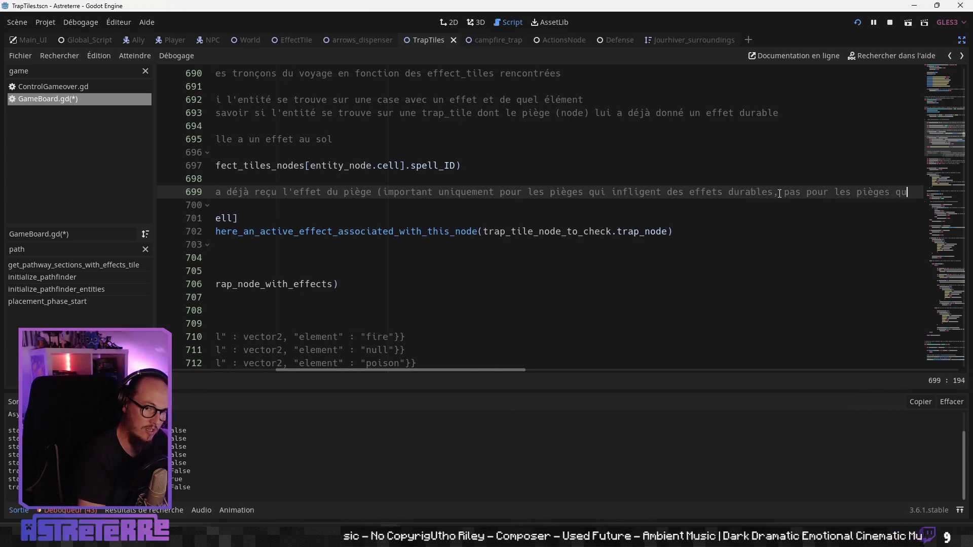
{"action": "type", "text": "in"}
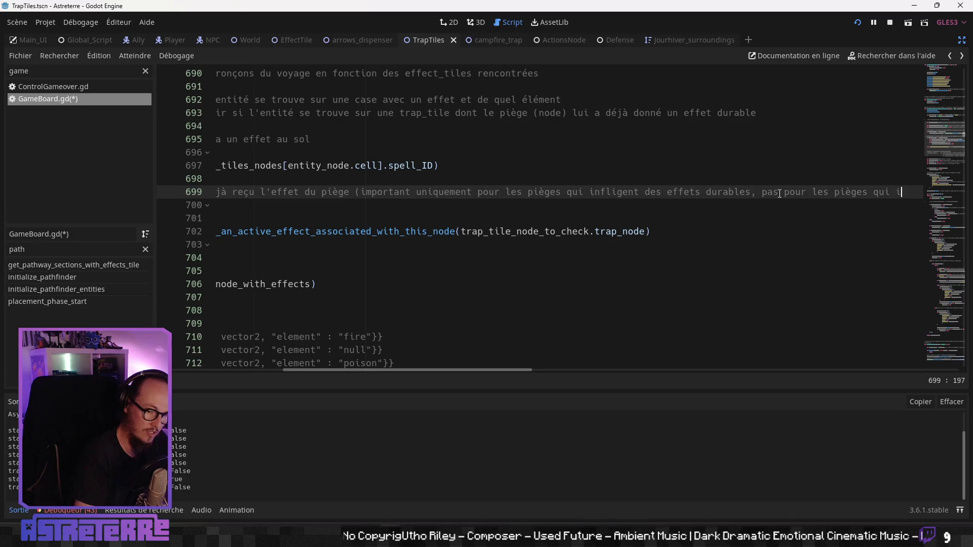
{"action": "type", "text": "nfligent de"}
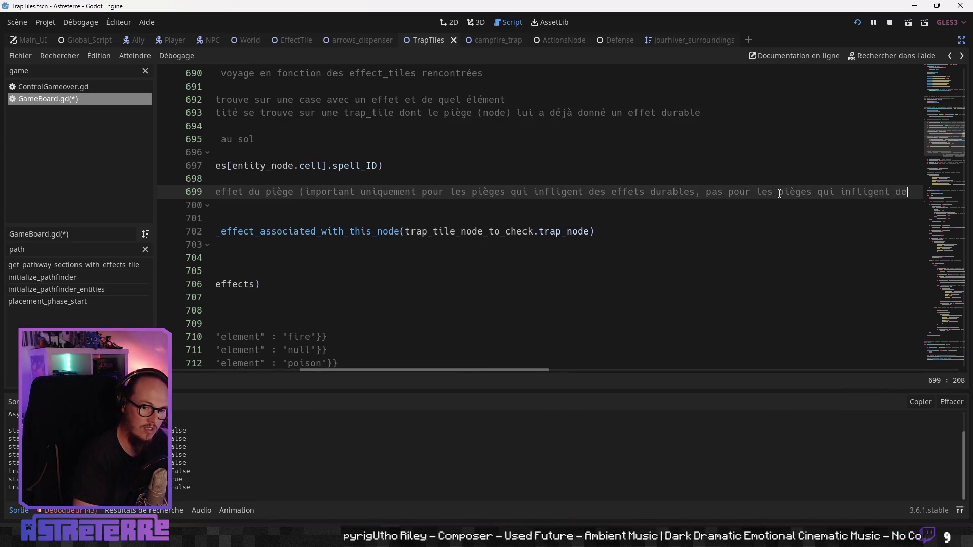
{"action": "type", "text": "s dé"}
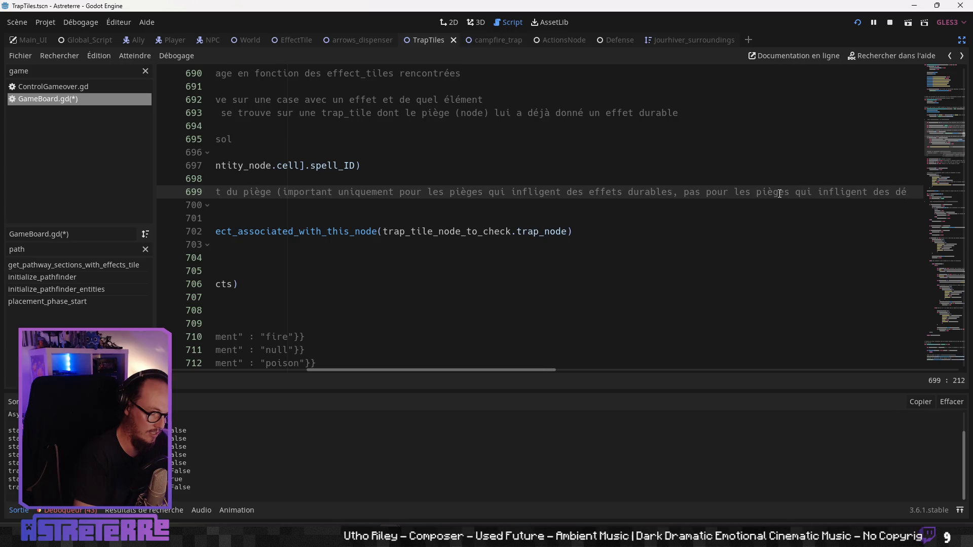
{"action": "type", "text": "gâts insta"}
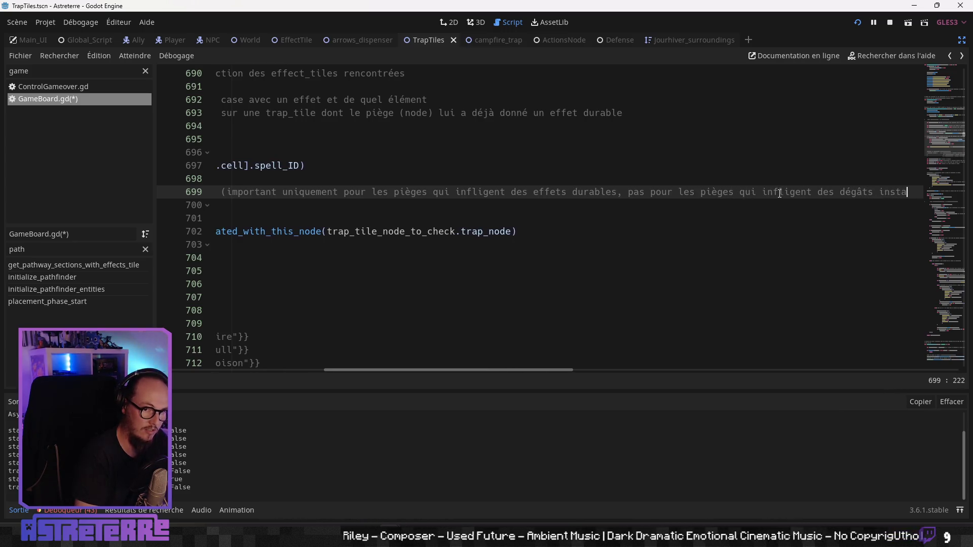
{"action": "type", "text": "ntanés)"}
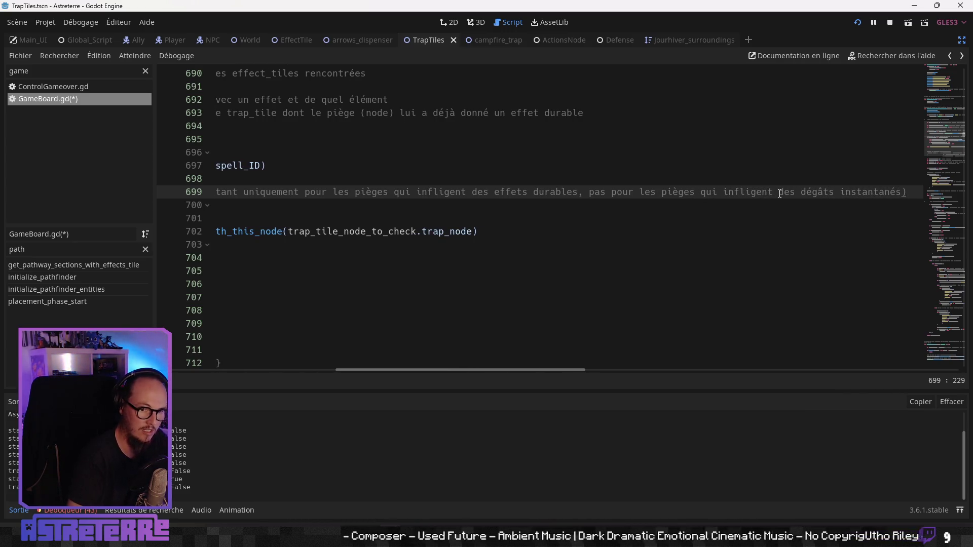
{"action": "key", "text": "Left"}
{"action": "key", "text": "Left"}
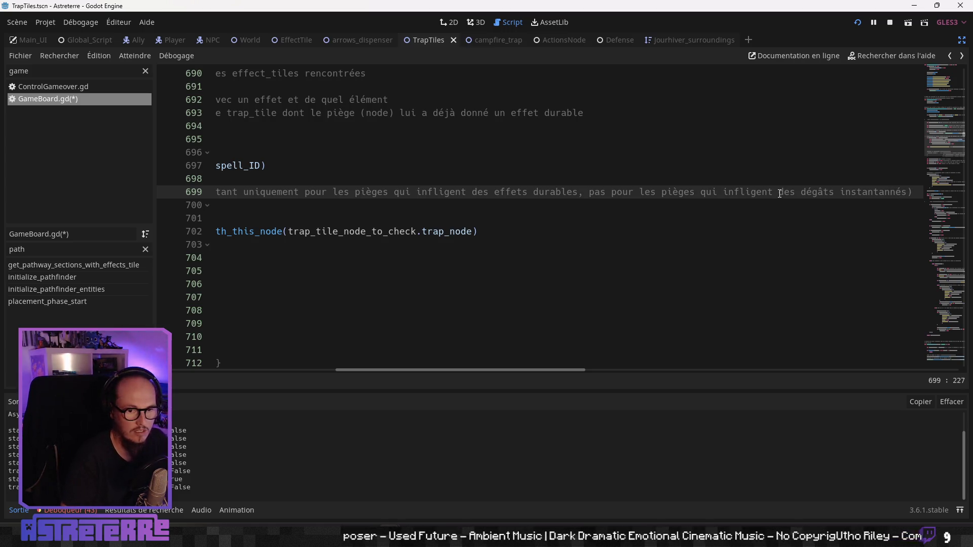
{"action": "key", "text": "Home"}
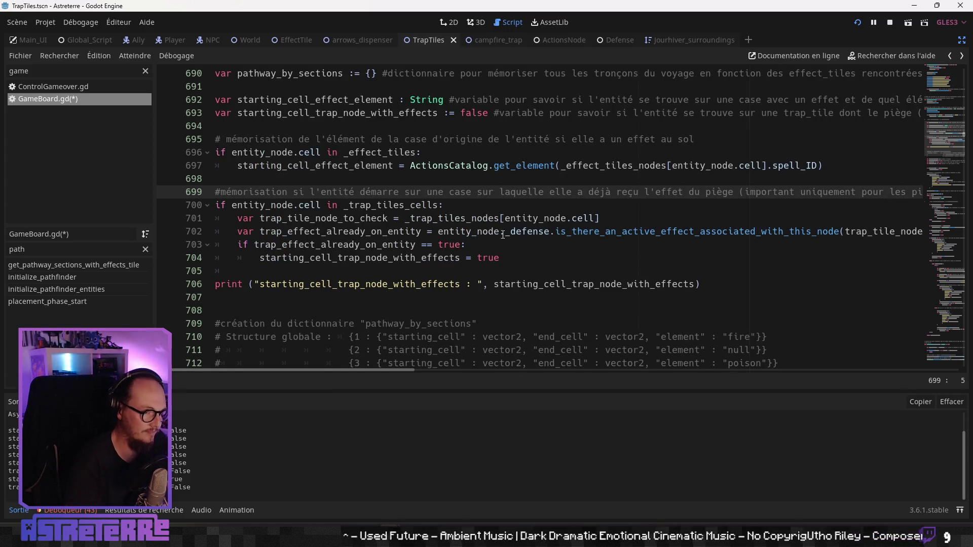
- Indent the starting-cell trap code block, lines 703–708, one level deeper
{"action": "left_click", "coordinate": [501, 244]}
{"action": "left_click", "coordinate": [370, 314]}
{"action": "key", "text": "ctrl+a"}
{"action": "key", "text": "Tab"}
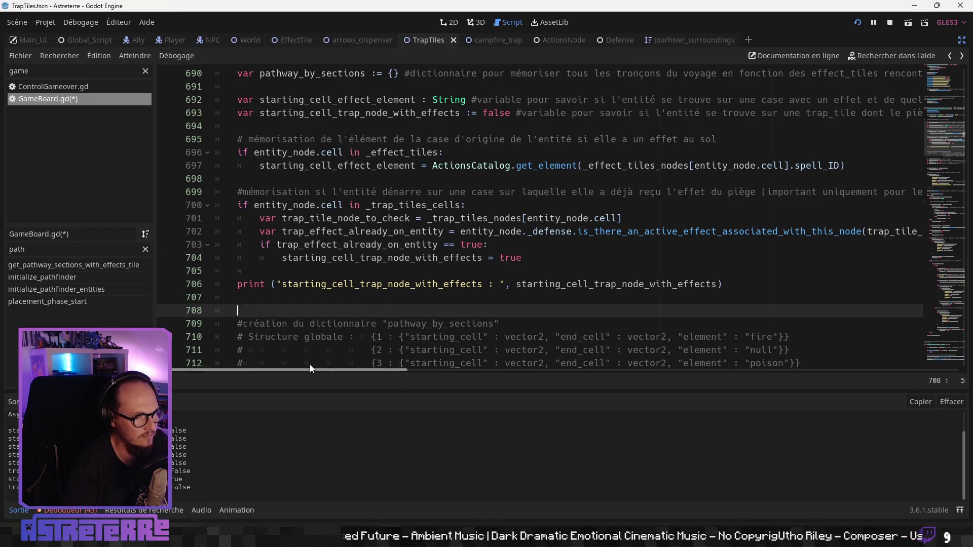
{"action": "left_click", "coordinate": [370, 289]}
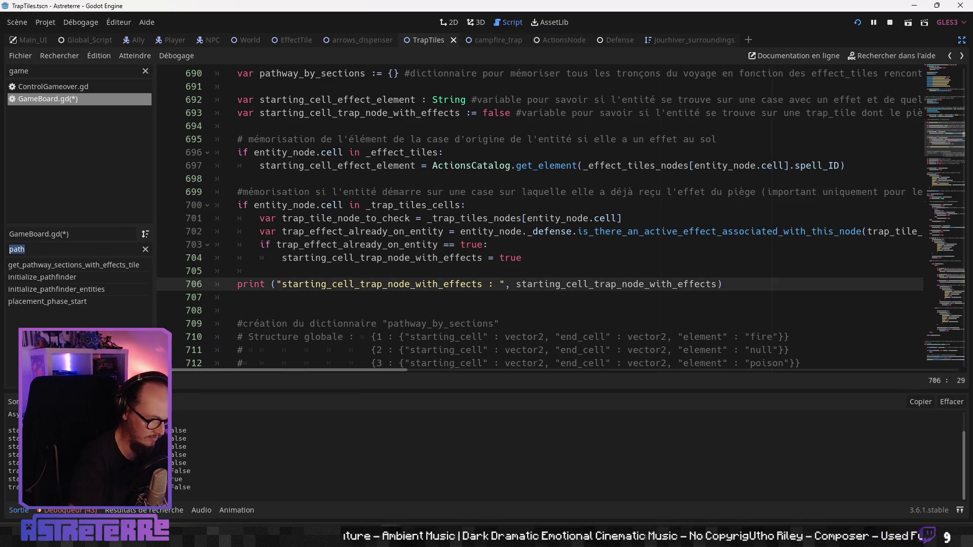
- Filter methods by 'loop' and jump to loop_for_moving_entity
{"action": "type", "text": "loop"}
{"action": "left_click", "coordinate": [24, 266]}
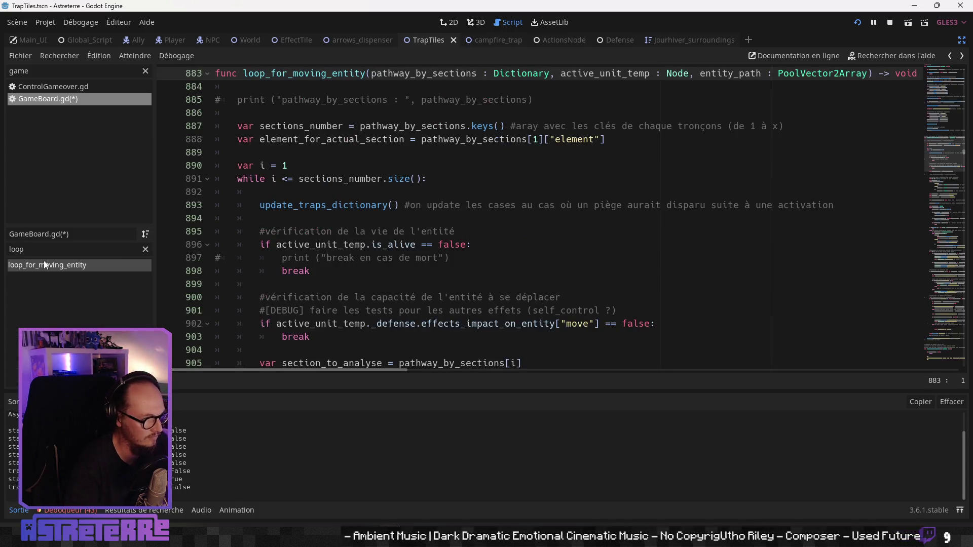
{"action": "left_click", "coordinate": [334, 248]}
{"action": "scroll", "coordinate": [365, 276], "scroll_direction": "down", "scroll_amount": 15}
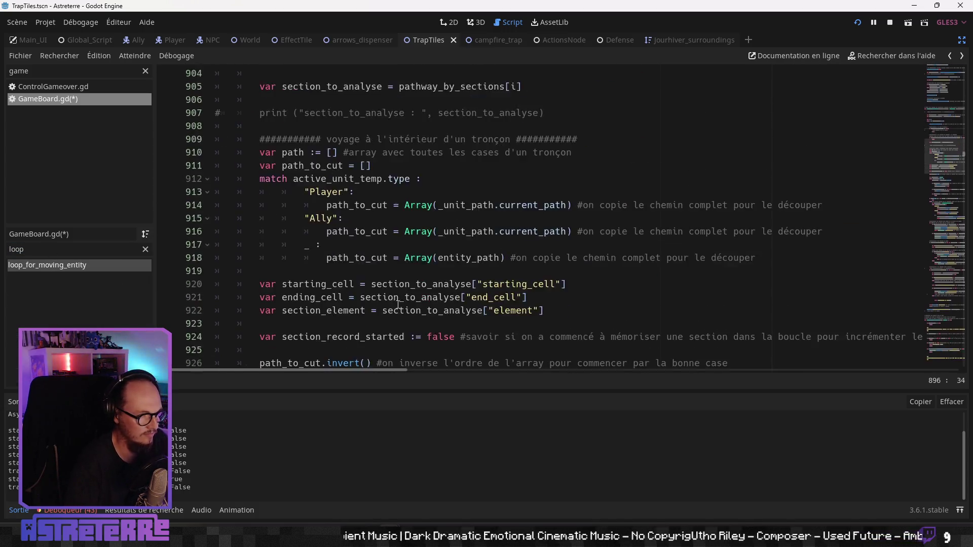
{"action": "scroll", "coordinate": [396, 304], "scroll_direction": "down", "scroll_amount": 9}
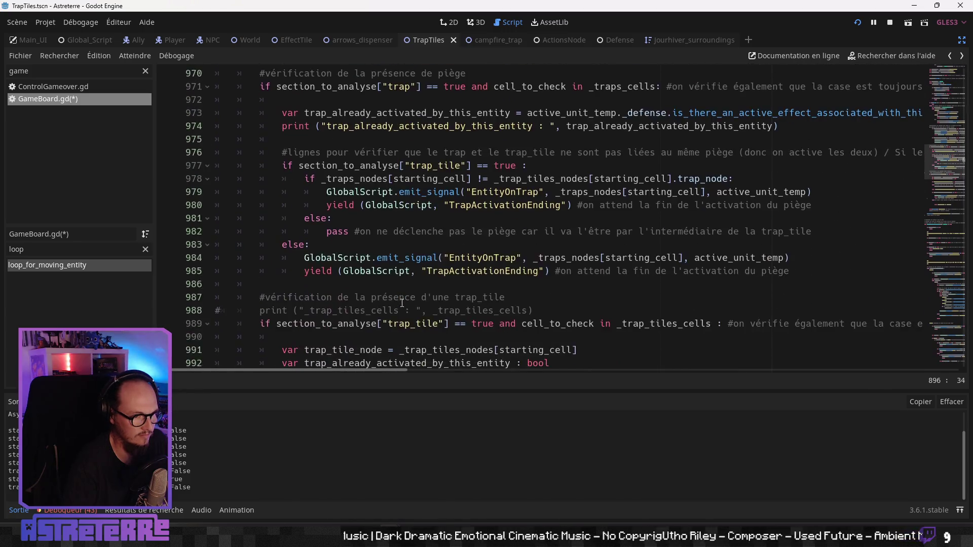
{"action": "scroll", "coordinate": [402, 303], "scroll_direction": "up", "scroll_amount": 1}
{"action": "scroll", "coordinate": [402, 303], "scroll_direction": "down", "scroll_amount": 3}
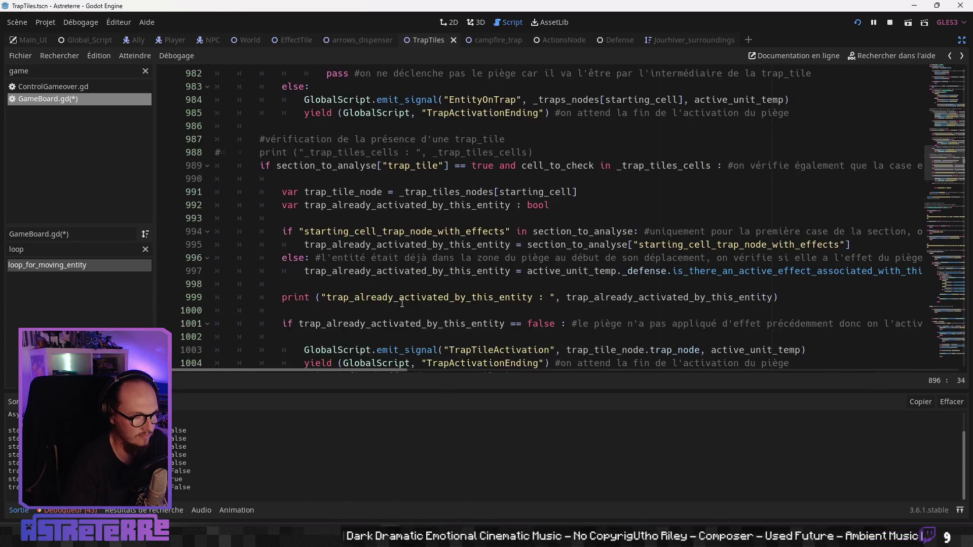
{"action": "scroll", "coordinate": [402, 303], "scroll_direction": "up", "scroll_amount": 5}
- Locate the trap_tile checks on lines 978–995 reading starting_cell_trap_node_with_effects
{"action": "left_click", "coordinate": [442, 219]}
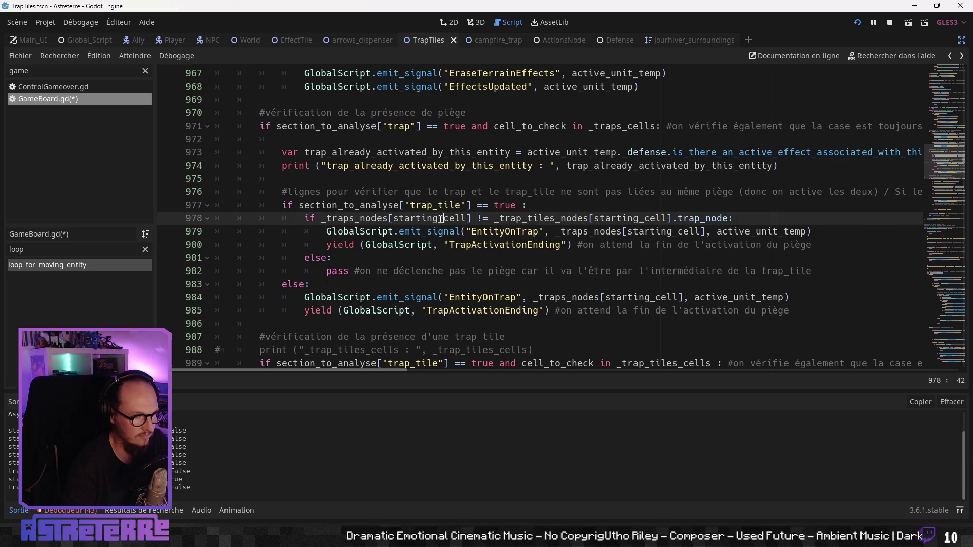
{"action": "scroll", "coordinate": [425, 253], "scroll_direction": "down", "scroll_amount": 4}
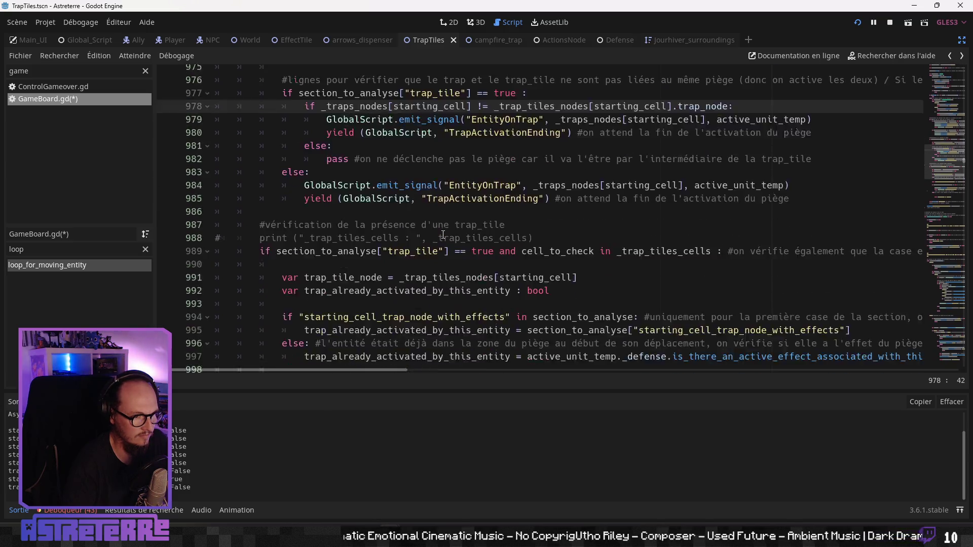
{"action": "left_click", "coordinate": [415, 268]}
{"action": "scroll", "coordinate": [421, 266], "scroll_direction": "down", "scroll_amount": 3}
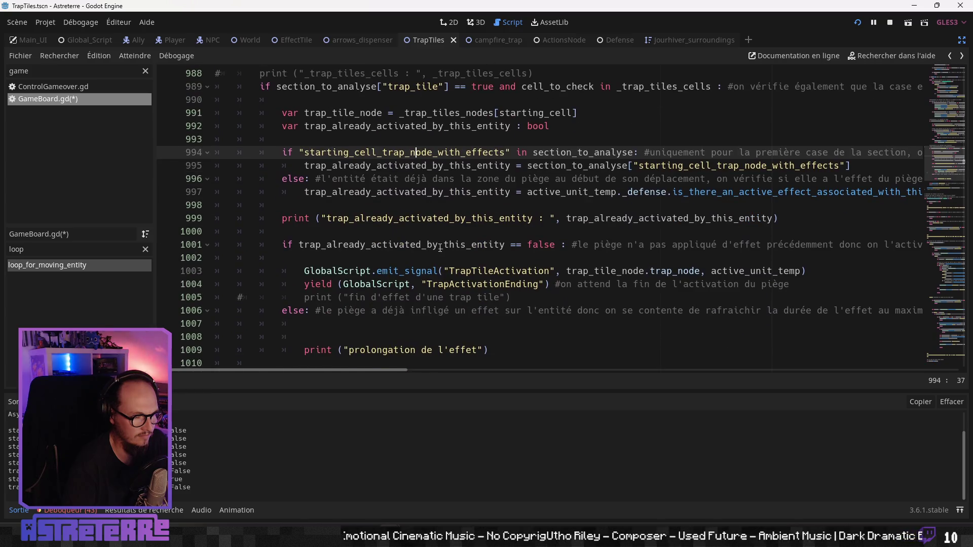
{"action": "scroll", "coordinate": [439, 248], "scroll_direction": "up", "scroll_amount": 1}
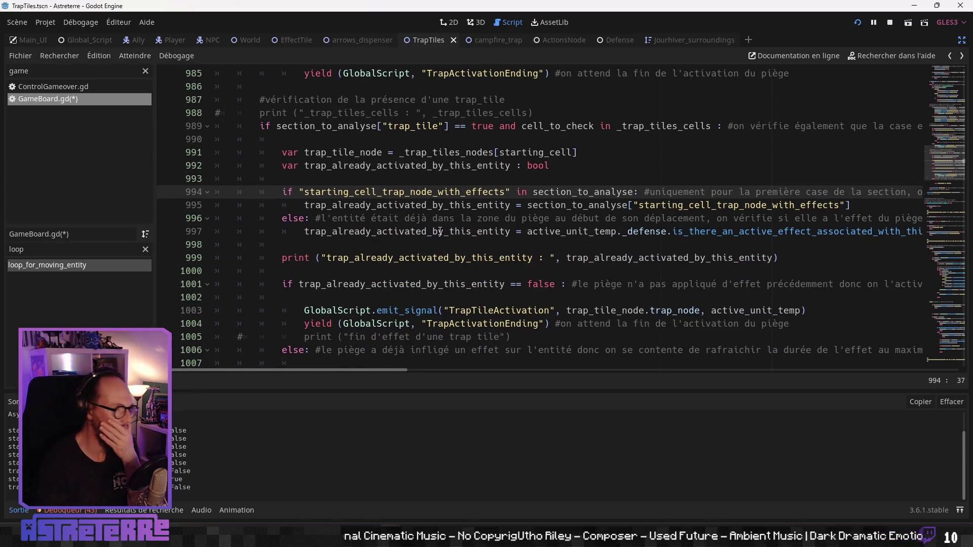
{"action": "left_click", "coordinate": [506, 207]}
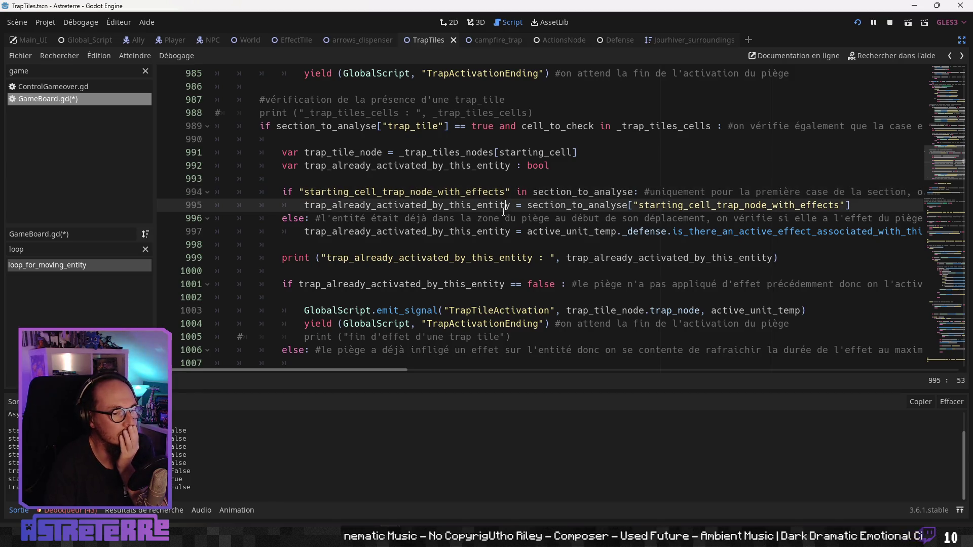
{"action": "mouse_move", "coordinate": [357, 370]}
{"action": "left_mouse_down"}
{"action": "mouse_move", "coordinate": [599, 369]}
{"action": "mouse_move", "coordinate": [382, 372]}
{"action": "mouse_move", "coordinate": [299, 359]}
{"action": "mouse_move", "coordinate": [372, 358]}
{"action": "mouse_move", "coordinate": [345, 357]}
{"action": "left_mouse_up"}
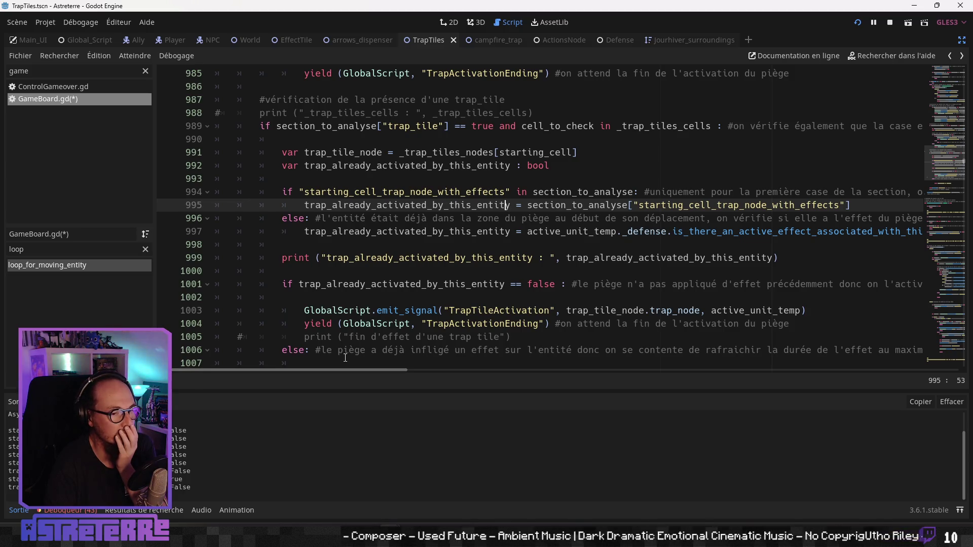
{"action": "left_click", "coordinate": [864, 209]}
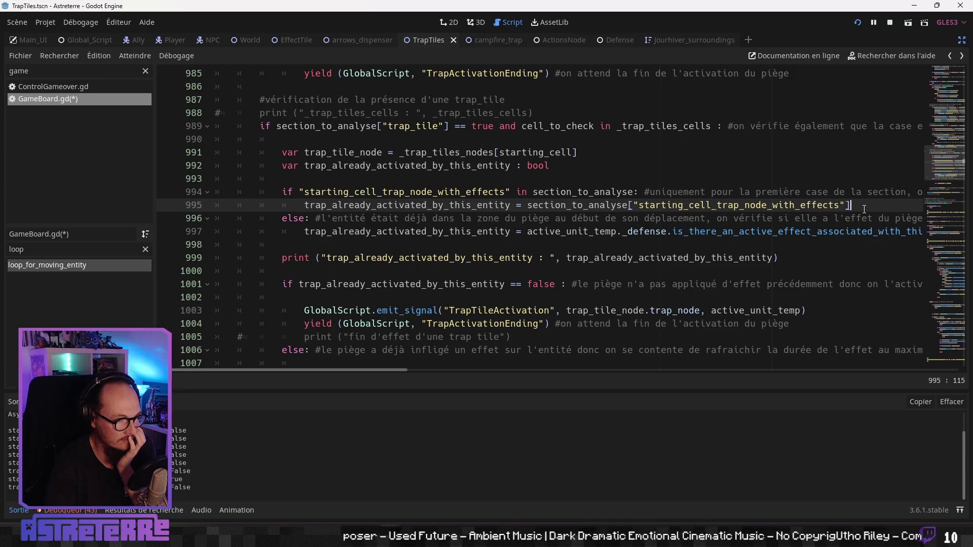
- Below line 995, add a '#si c'est vrai' comment: the entity already activated the trap on its cell
{"action": "key", "text": "Return"}
{"action": "key", "text": "Return"}
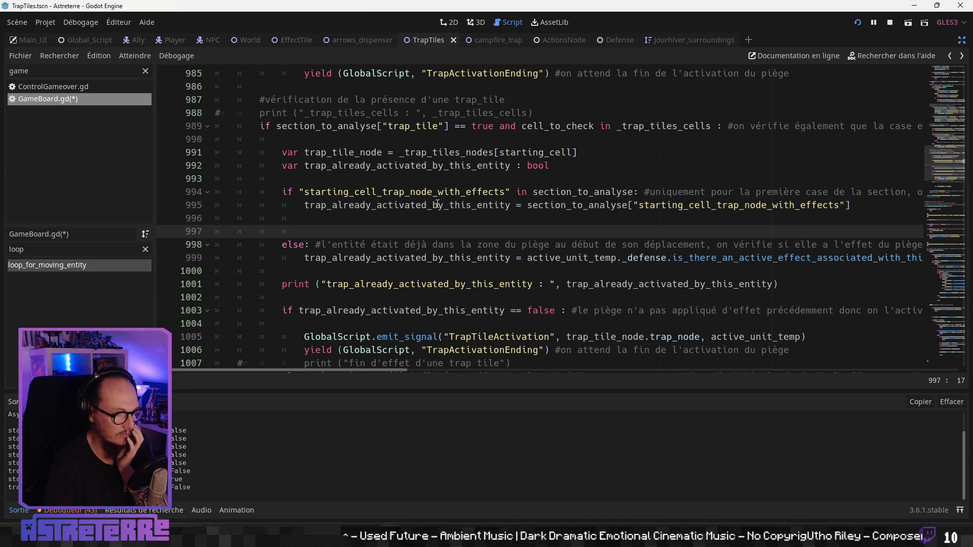
{"action": "left_click", "coordinate": [374, 217]}
{"action": "type", "text": "#si c"}
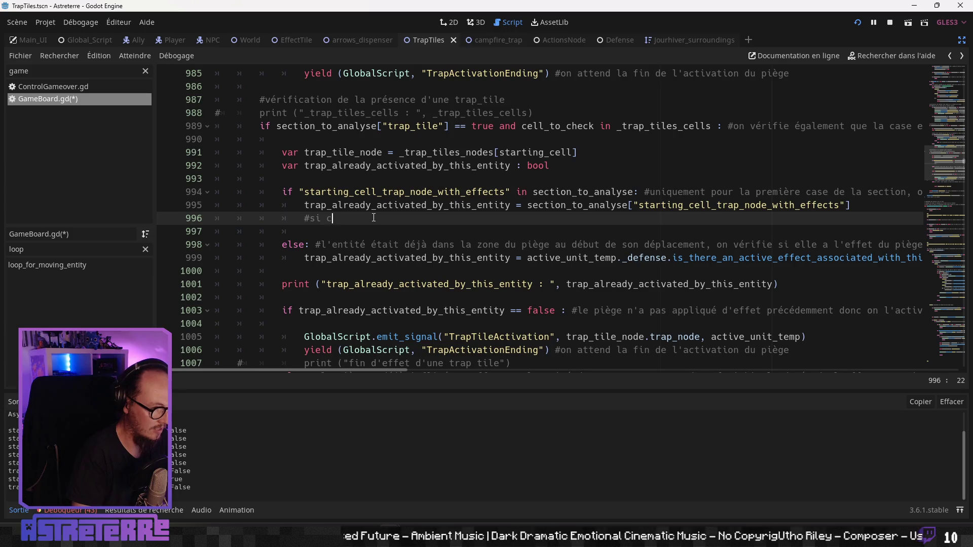
{"action": "type", "text": "'est vrai :"}
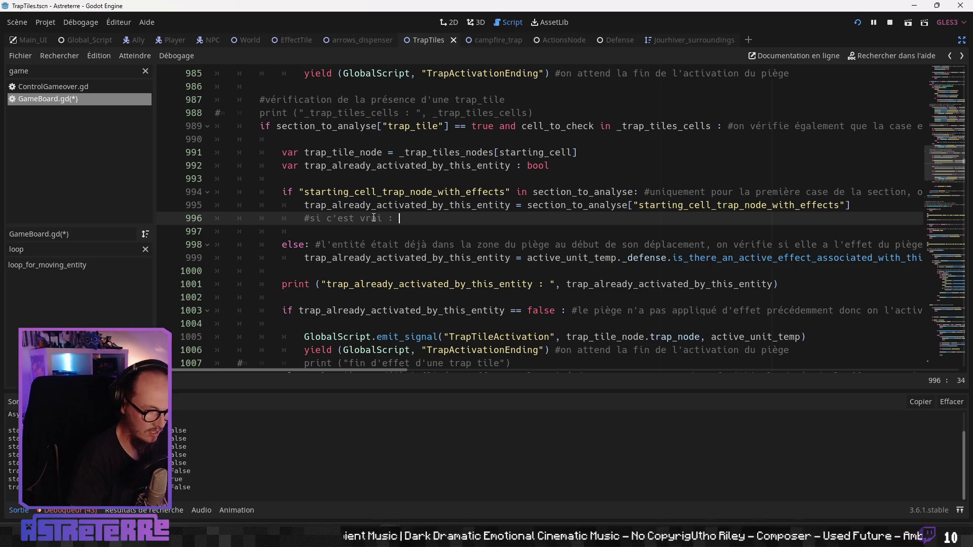
{"action": "type", "text": " l'enti"}
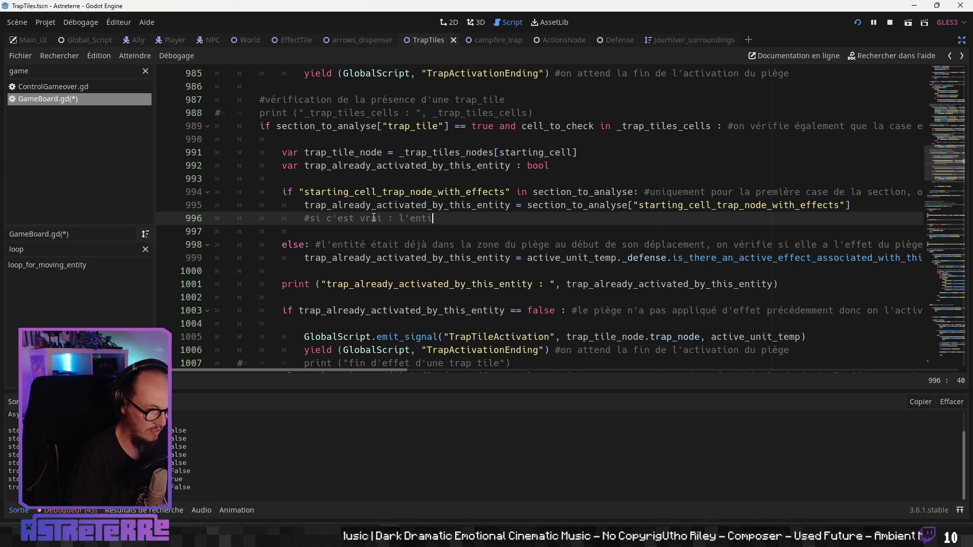
{"action": "type", "text": "té est déjà "}
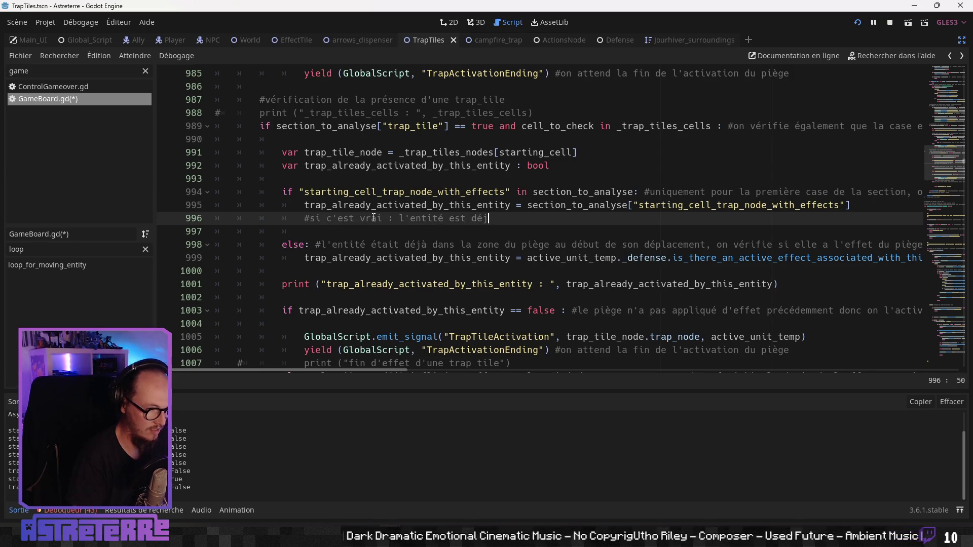
{"action": "type", "text": "sur une "}
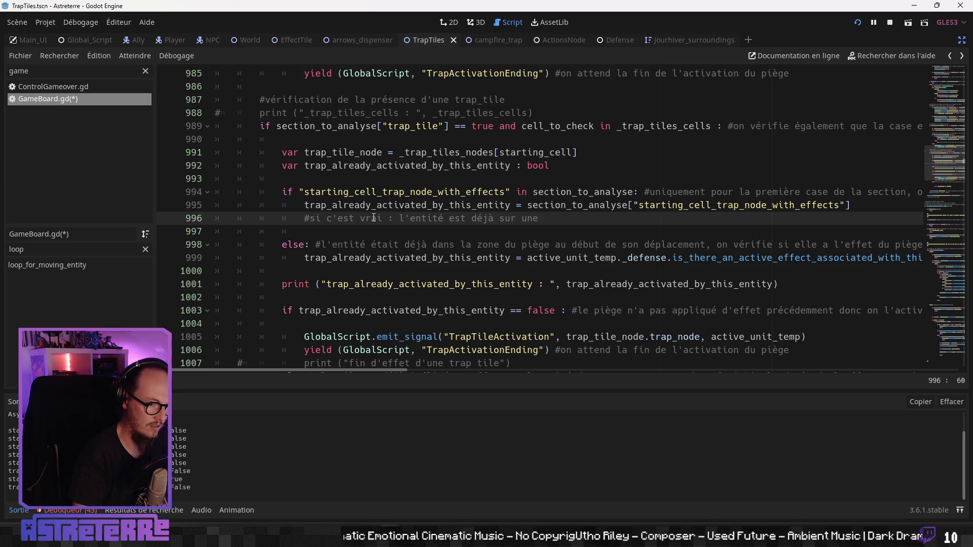
{"action": "type", "text": "zone"}
{"action": "key", "text": "BackSpace"}
{"action": "key", "text": "BackSpace"}
{"action": "key", "text": "BackSpace"}
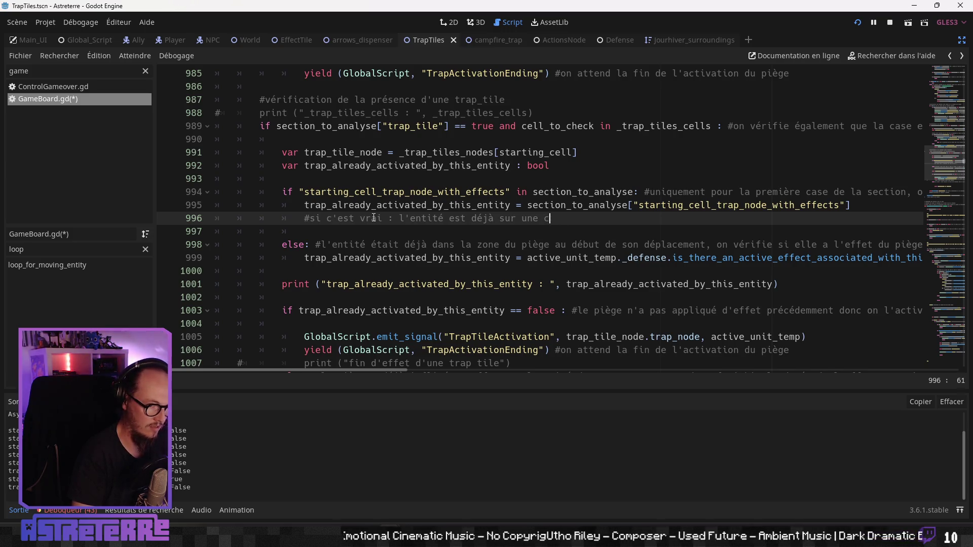
{"action": "type", "text": "case om "}
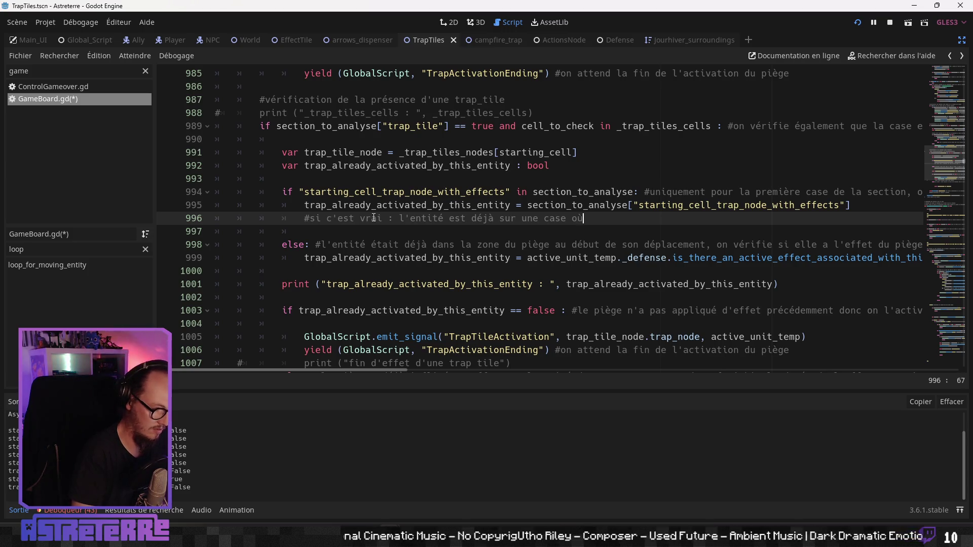
{"action": "type", "text": " elle adéj"}
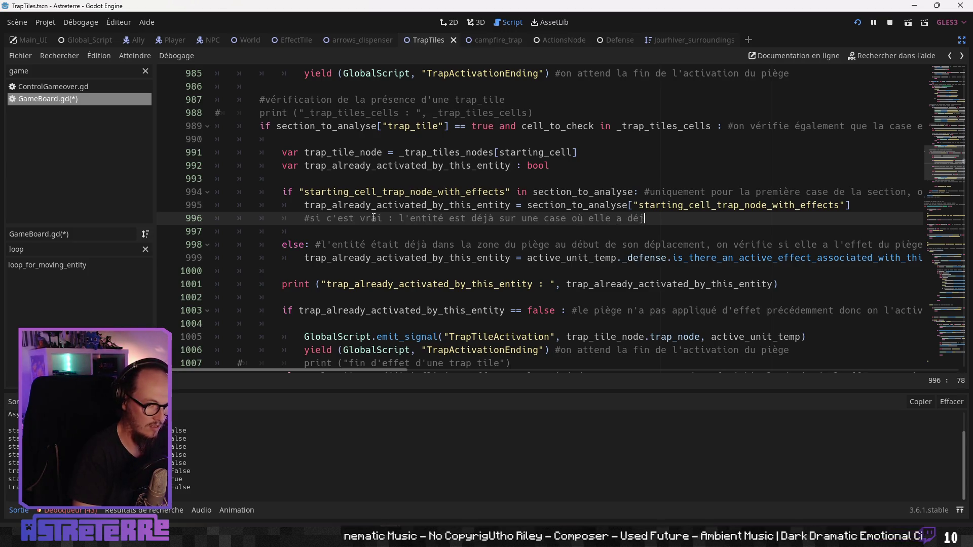
{"action": "type", "text": "à activé le"}
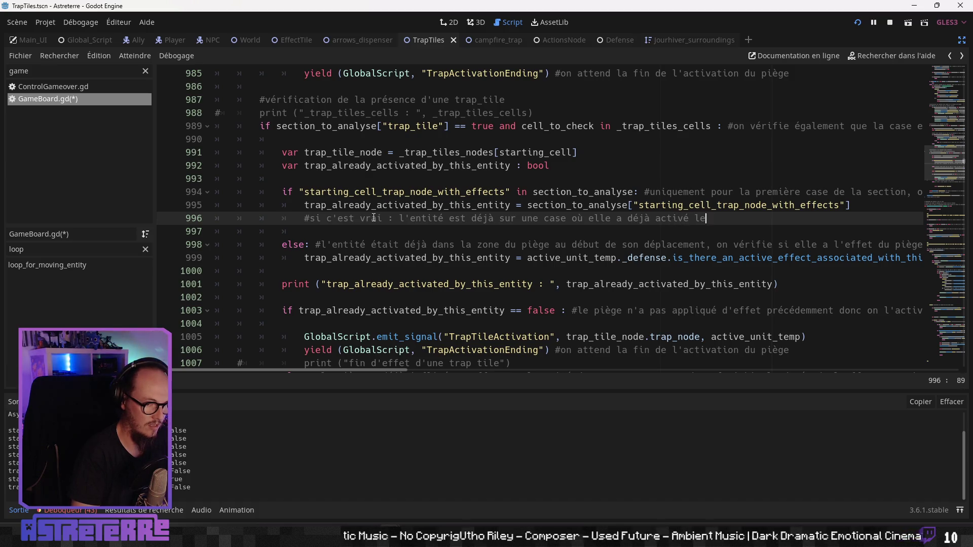
{"action": "type", "text": " piège / si c"}
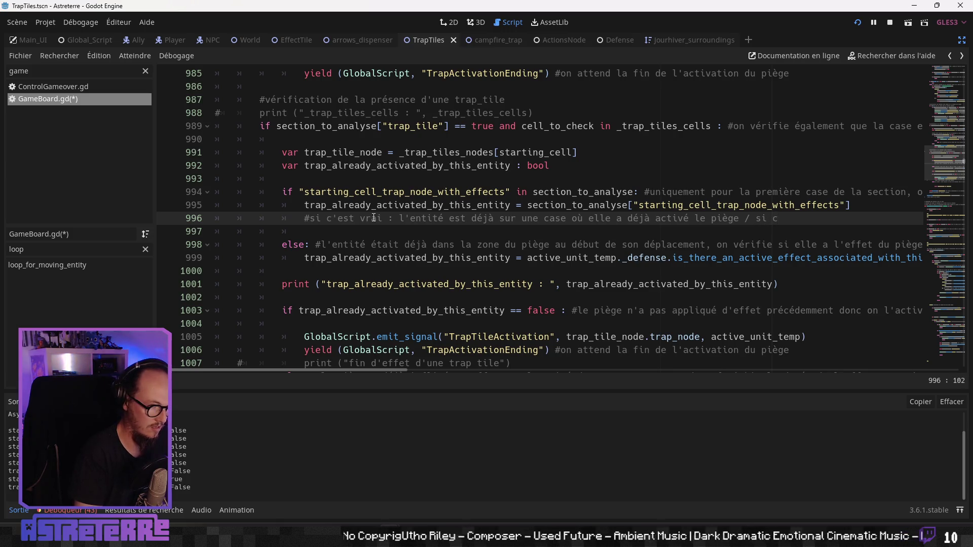
{"action": "key", "text": "BackSpace"}
{"action": "key", "text": "BackSpace"}
{"action": "key", "text": "BackSpace"}
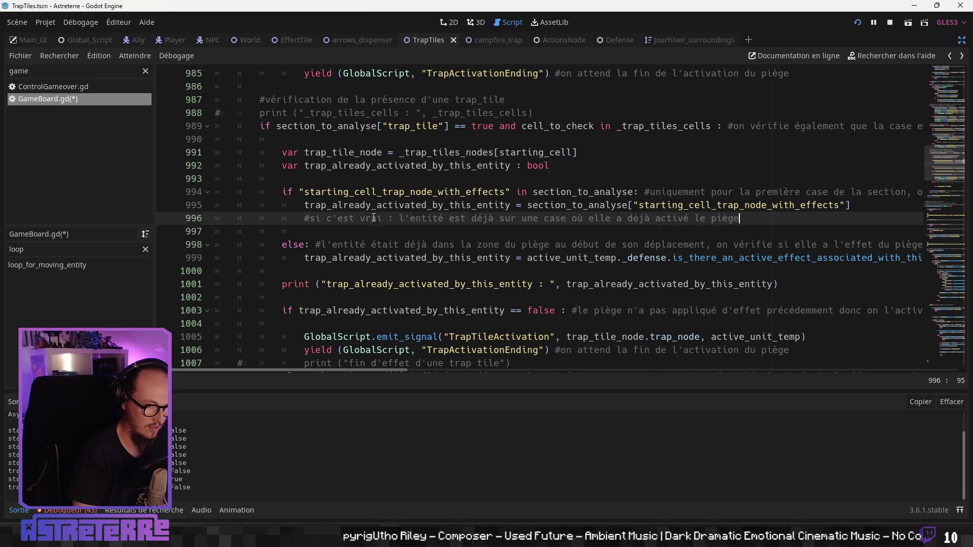
- Add a comment '#si c'est faux : l'entité entre dans la zone donc on active le piège'
{"action": "key", "text": "Return"}
{"action": "type", "text": "#si c'"}
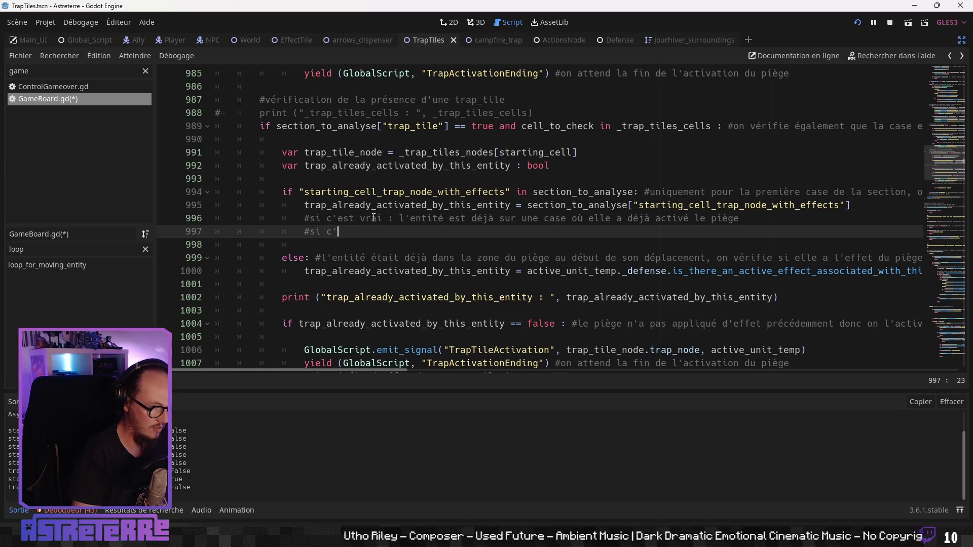
{"action": "type", "text": "est faux "}
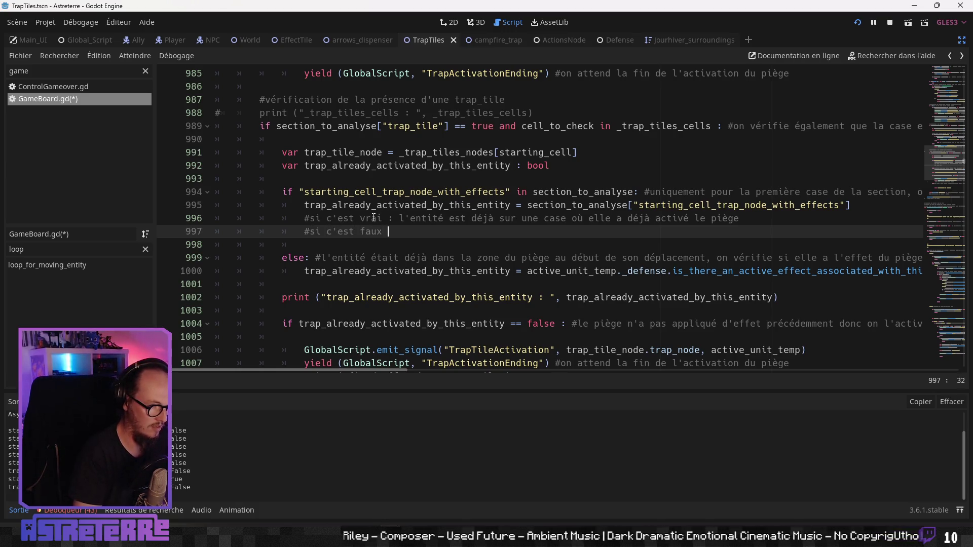
{"action": "type", "text": ": l'entité"}
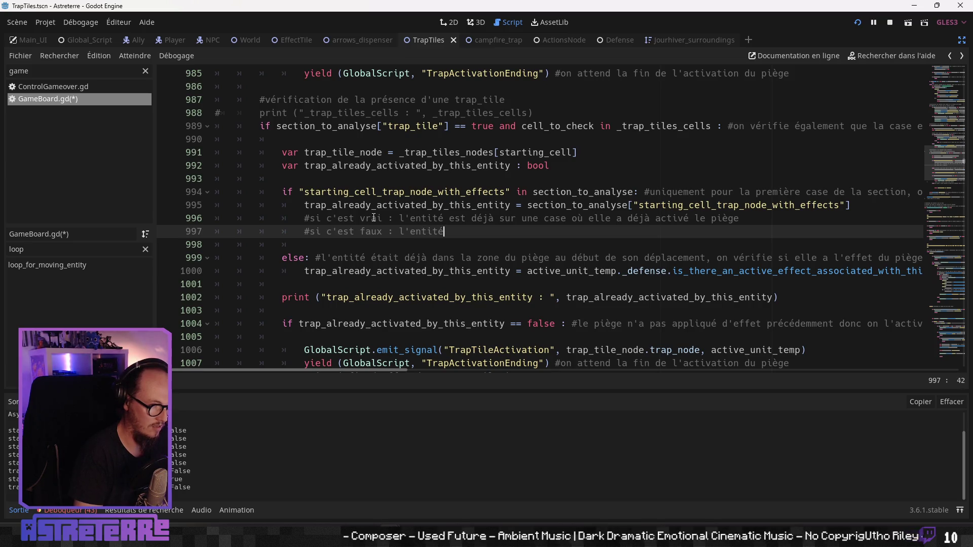
{"action": "type", "text": " entre dans "}
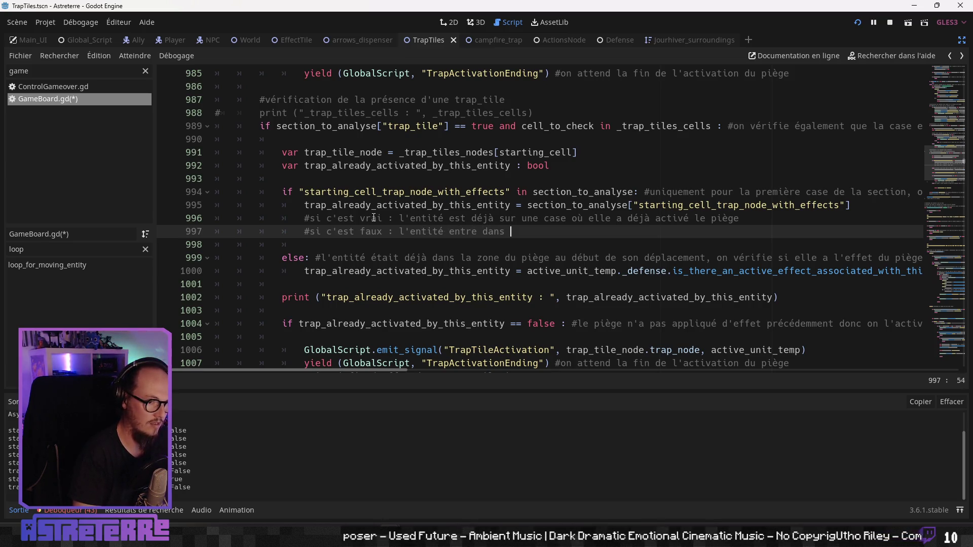
{"action": "type", "text": "la zone donc "}
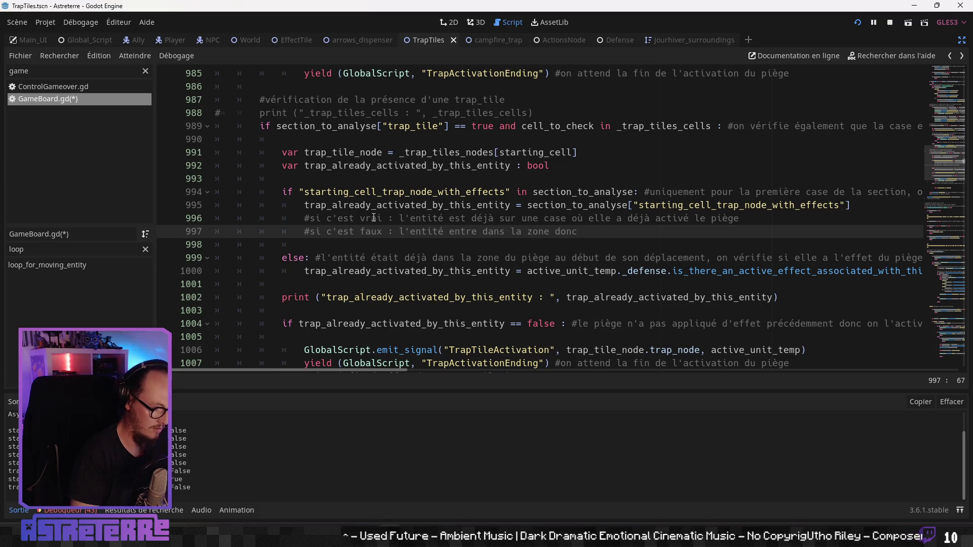
{"action": "type", "text": "on inflige les"}
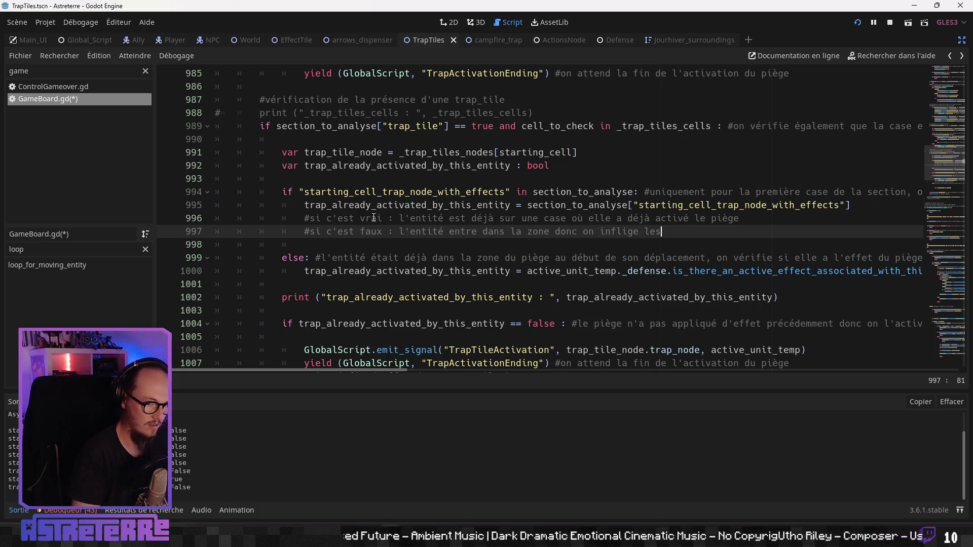
{"action": "type", "text": " déjaà"}
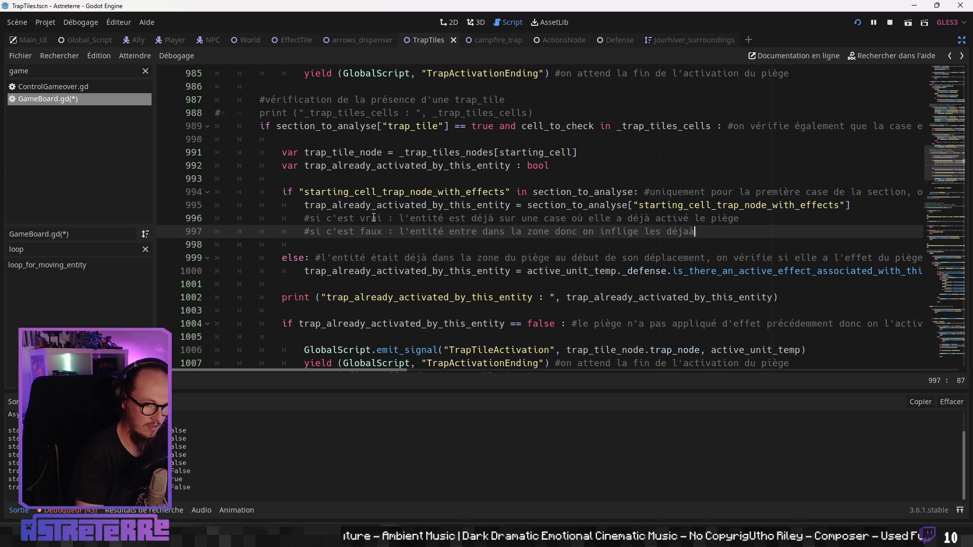
{"action": "key", "text": "BackSpace"}
{"action": "key", "text": "BackSpace"}
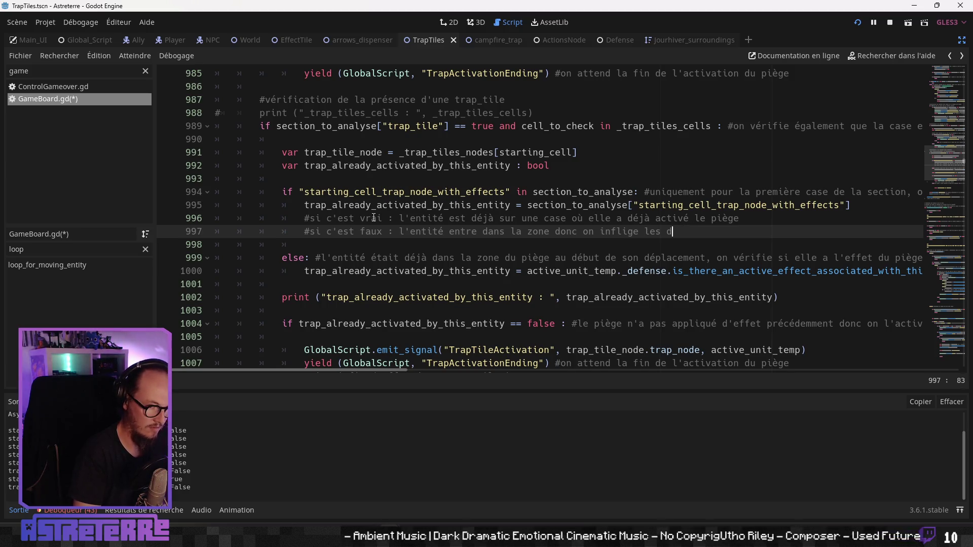
{"action": "key", "text": "BackSpace"}
{"action": "key", "text": "BackSpace"}
{"action": "key", "text": "BackSpace"}
{"action": "type", "text": "acti"}
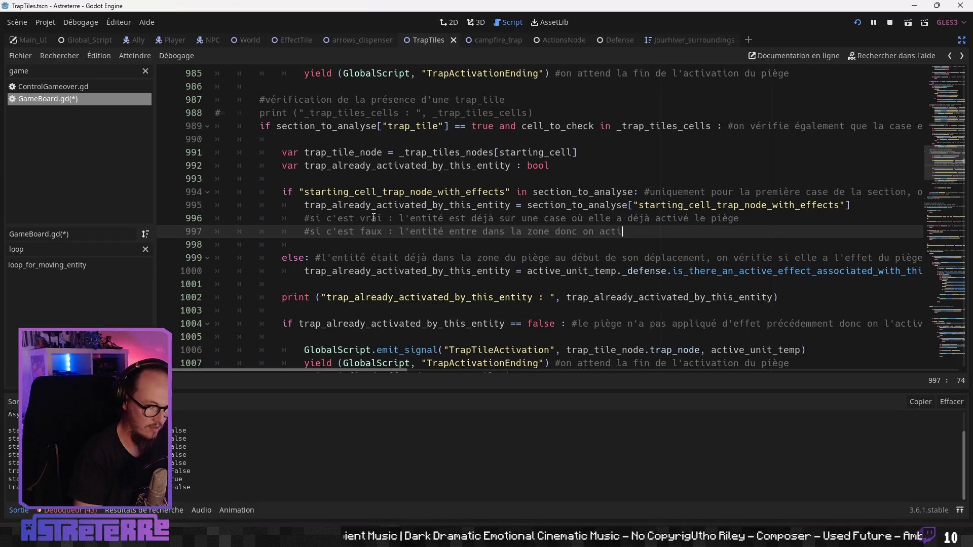
{"action": "type", "text": "ve le piège"}
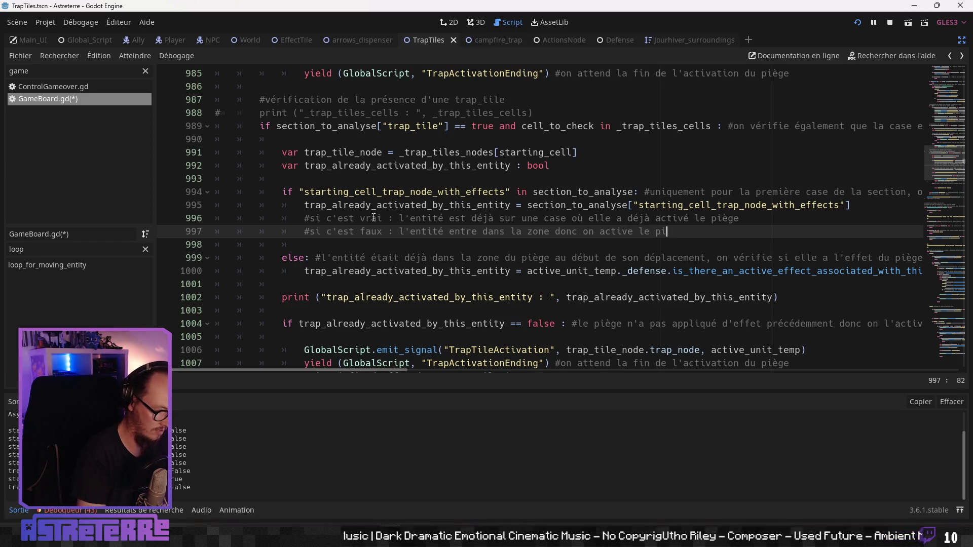
{"action": "left_click", "coordinate": [444, 244]}
{"action": "left_click", "coordinate": [446, 271]}
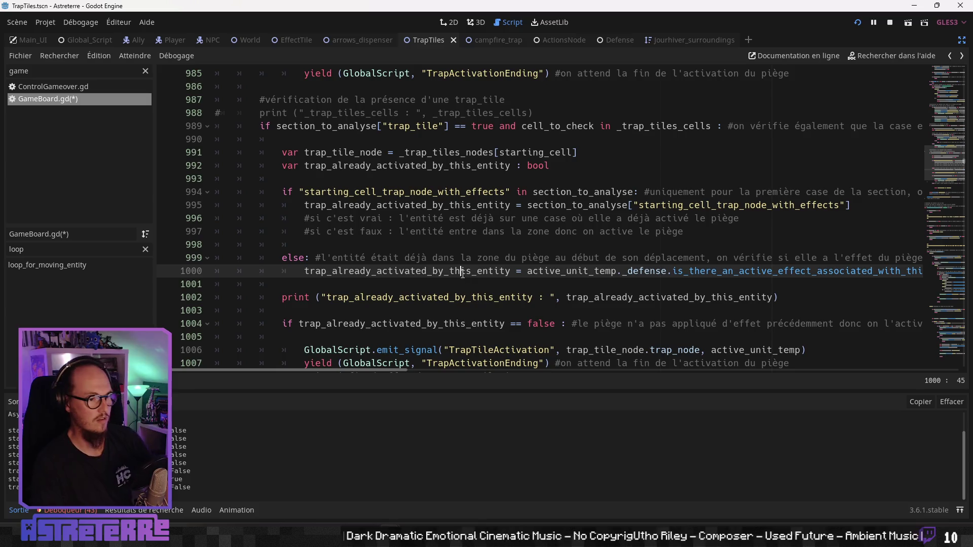
- Review the trap check on lines 1000–1004 and reword the line 999 comment ending to 'pour ce déplacement'
{"action": "scroll", "coordinate": [448, 270], "scroll_direction": "down", "scroll_amount": 1}
{"action": "left_click", "coordinate": [448, 284]}
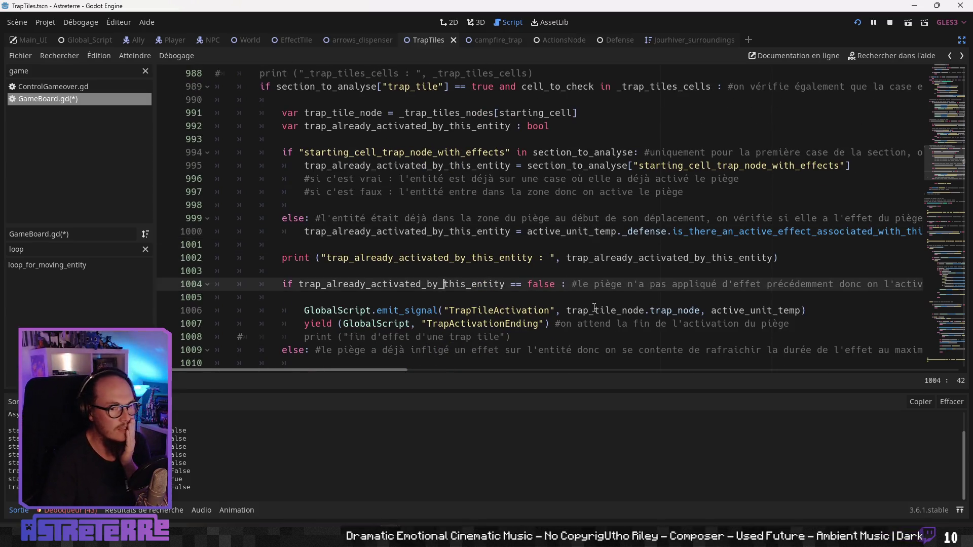
{"action": "left_click", "coordinate": [395, 285]}
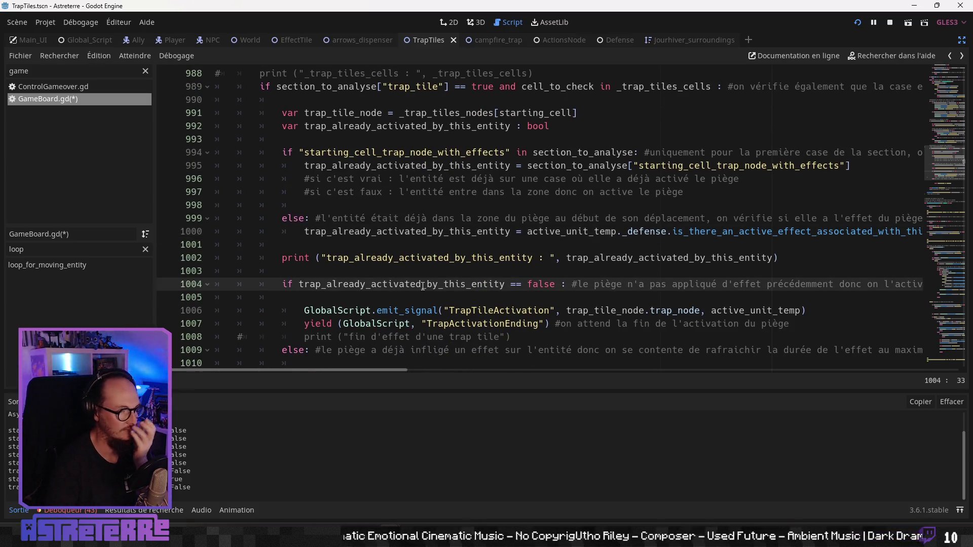
{"action": "left_click", "coordinate": [423, 258]}
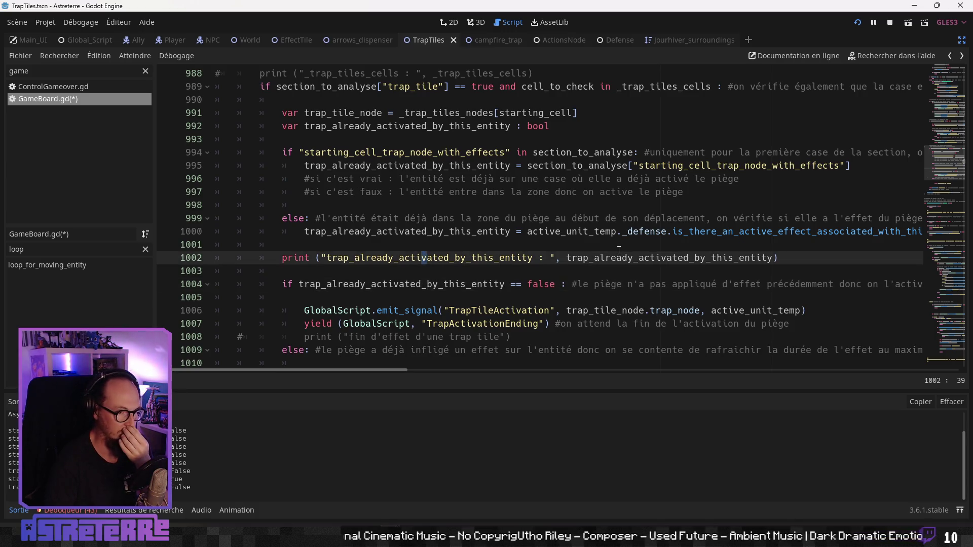
{"action": "left_click_drag", "start_coordinate": [705, 218], "coordinate": [558, 226]}
{"action": "type", "text": "pour ce "}
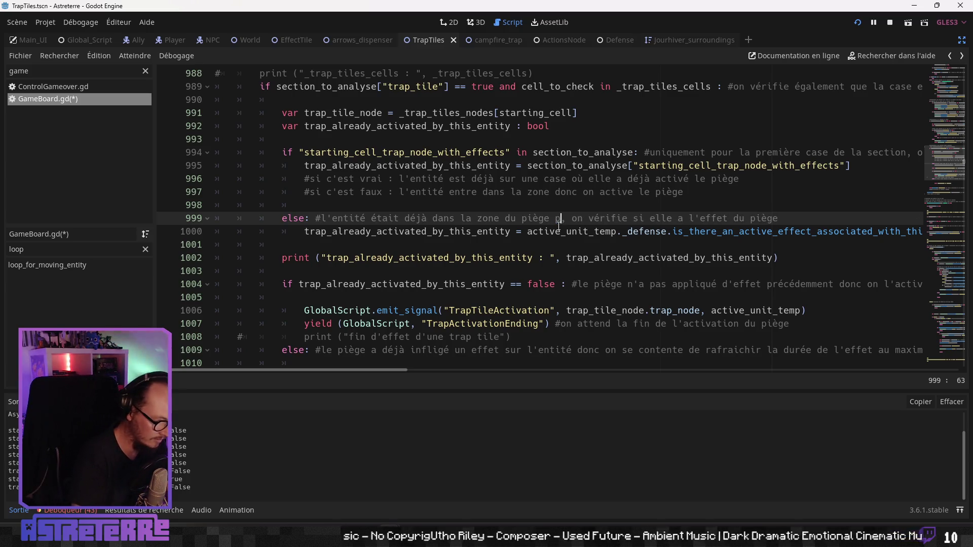
{"action": "type", "text": "déplacement "}
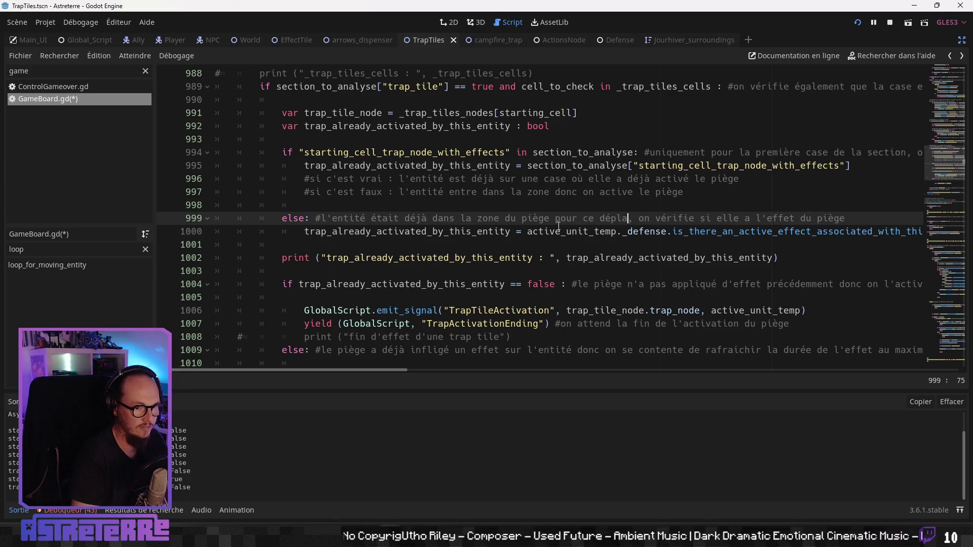
{"action": "type", "text": "(sec"}
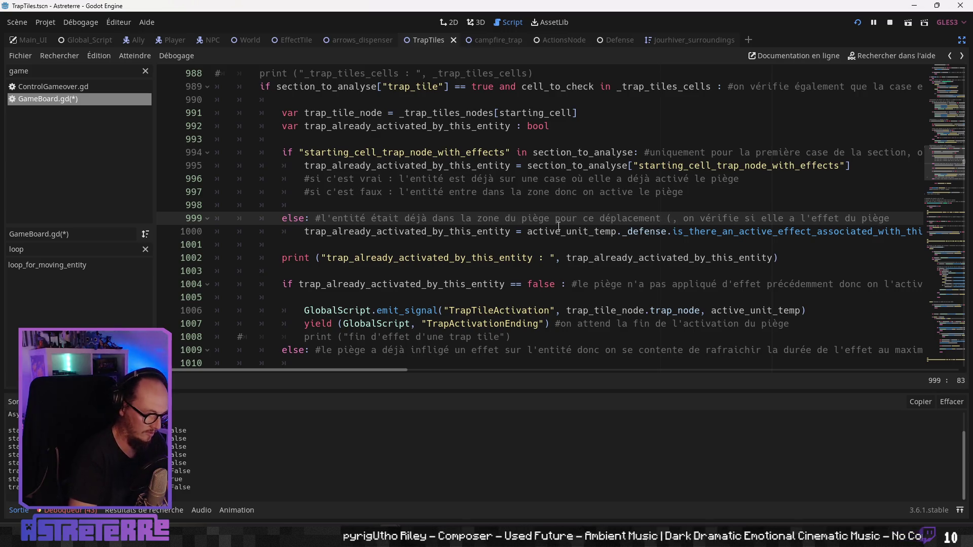
{"action": "key", "text": "BackSpace"}
{"action": "key", "text": "BackSpace"}
{"action": "key", "text": "BackSpace"}
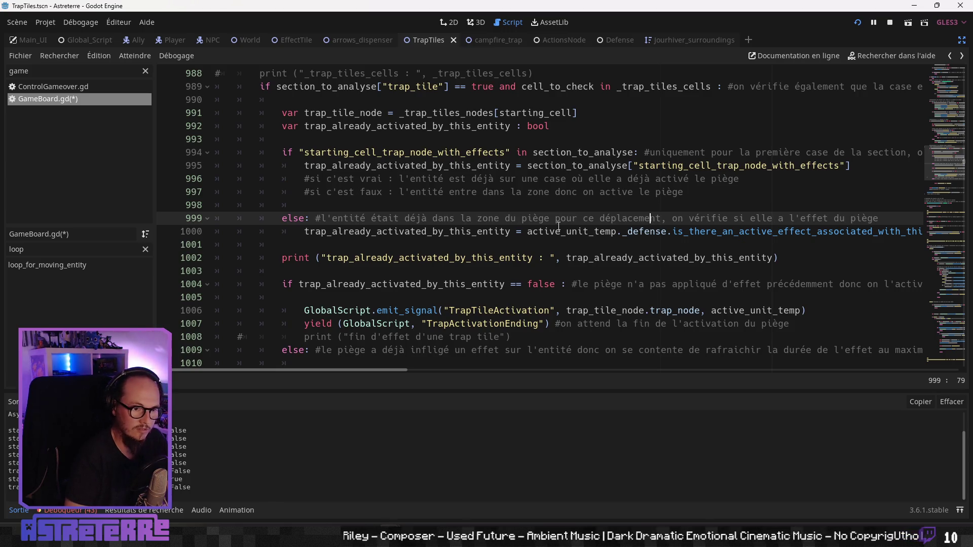
{"action": "key", "text": "ctrl+Left"}
{"action": "type", "text": "morceau de"}
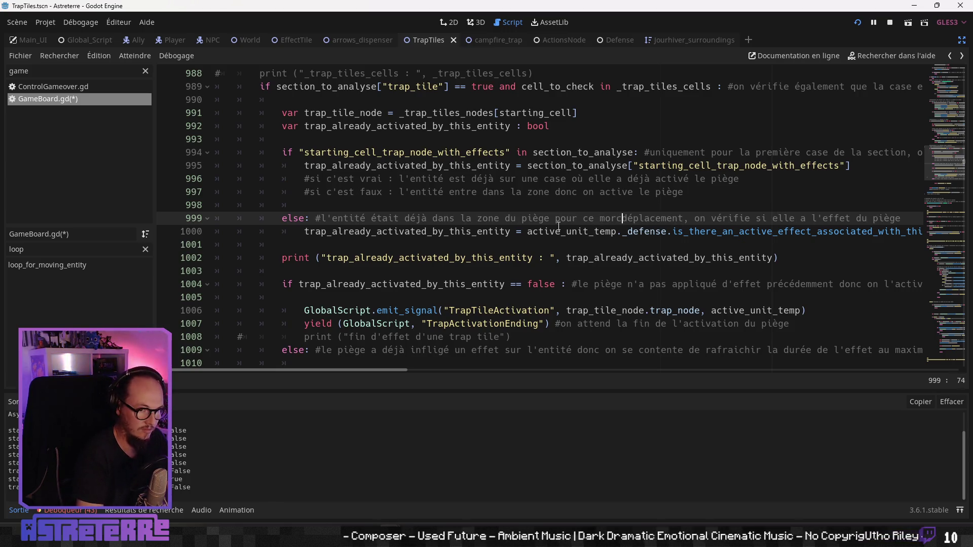
{"action": "key", "text": "Right"}
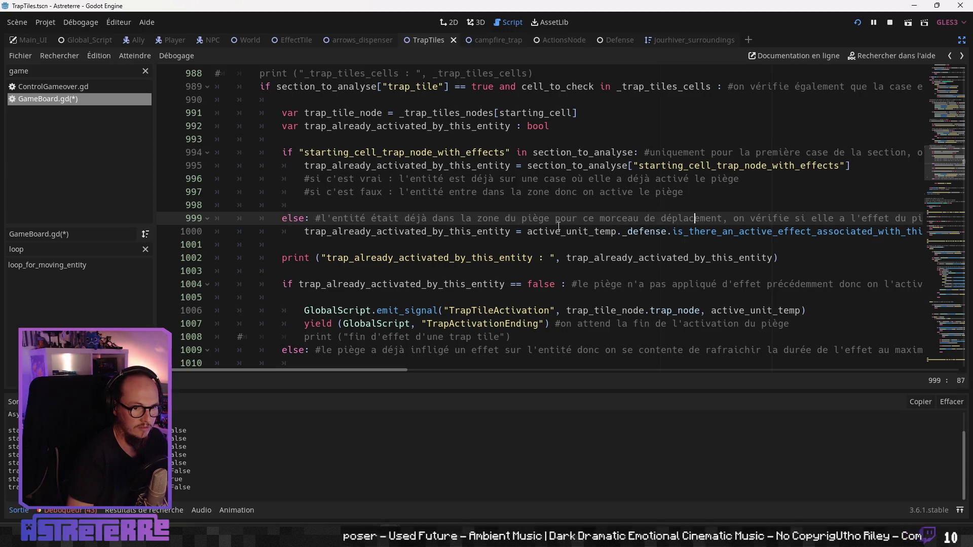
{"action": "key", "text": "Left"}
{"action": "type", "text": "dans la loop"}
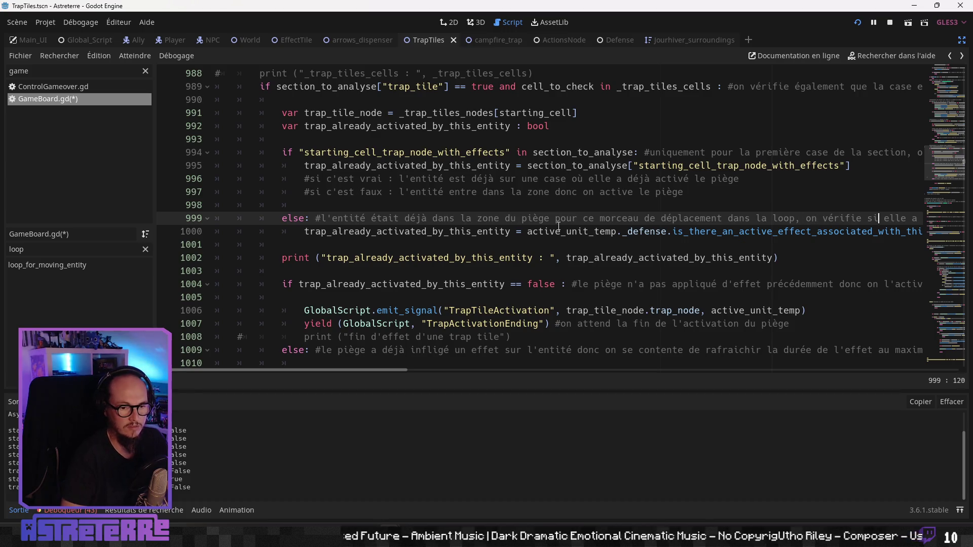
{"action": "key", "text": "End"}
{"action": "key", "text": "Down"}
{"action": "key", "text": "Home"}
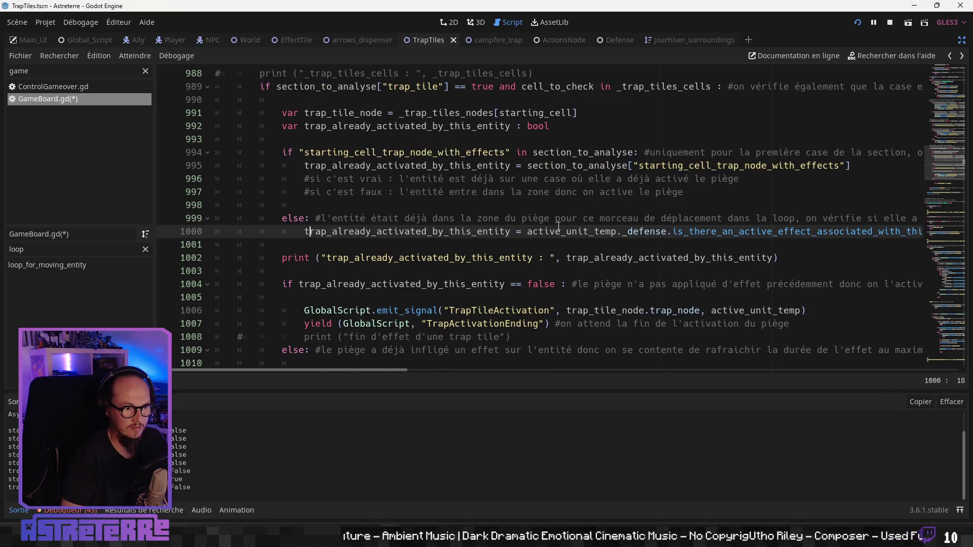
{"action": "key", "text": "Up"}
{"action": "key", "text": "End"}
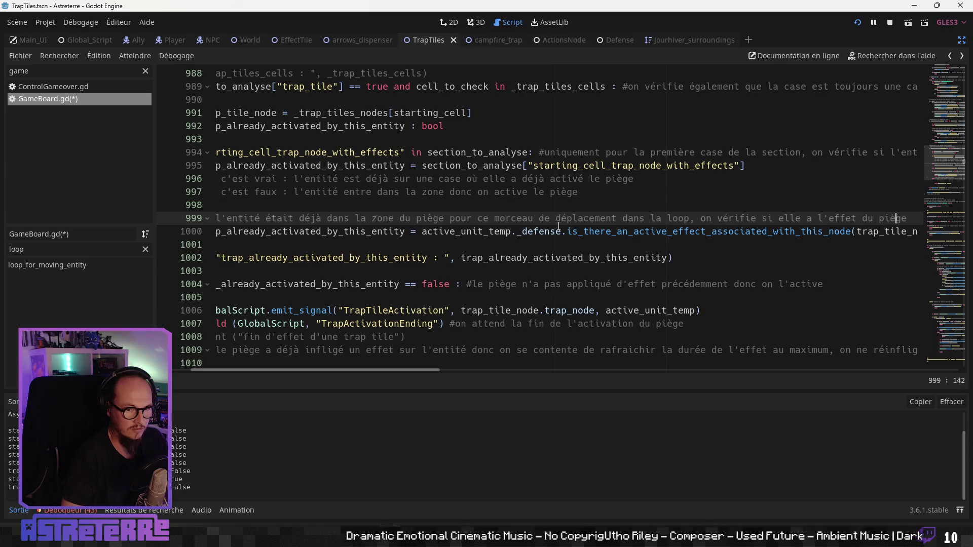
{"action": "key", "text": "Down"}
{"action": "key", "text": "Home"}
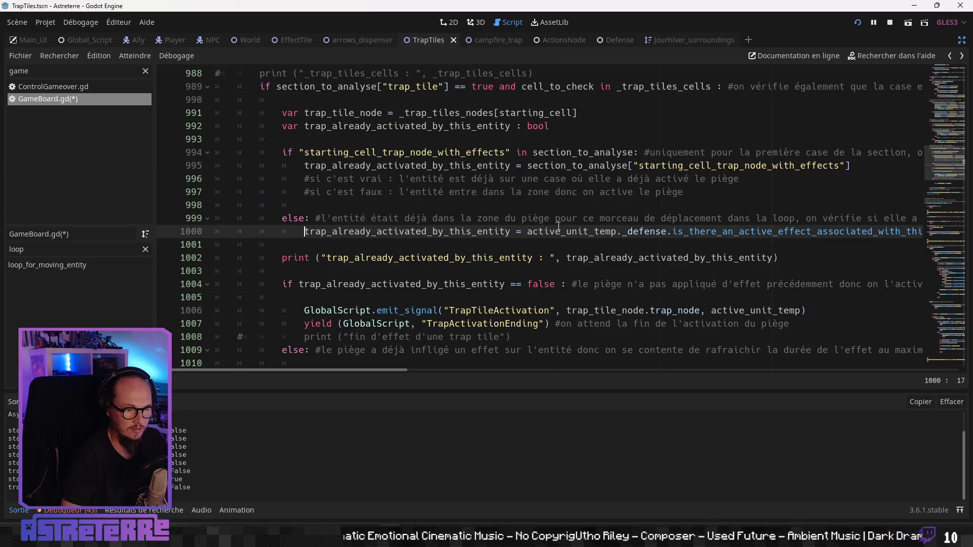
{"action": "key", "text": "Down"}
{"action": "key", "text": "Down"}
{"action": "key", "text": "Down"}
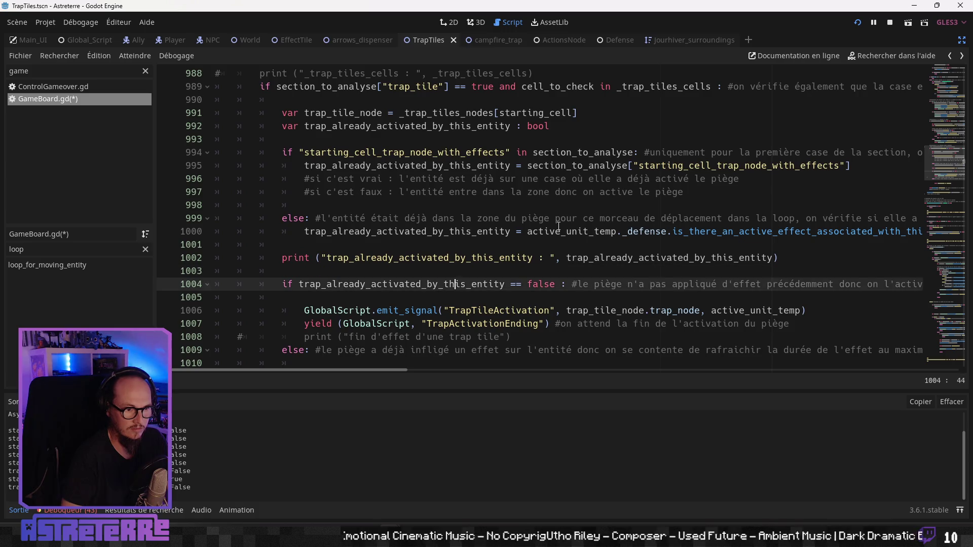
{"action": "left_click", "coordinate": [531, 258]}
{"action": "scroll", "coordinate": [532, 258], "scroll_direction": "down", "scroll_amount": 2}
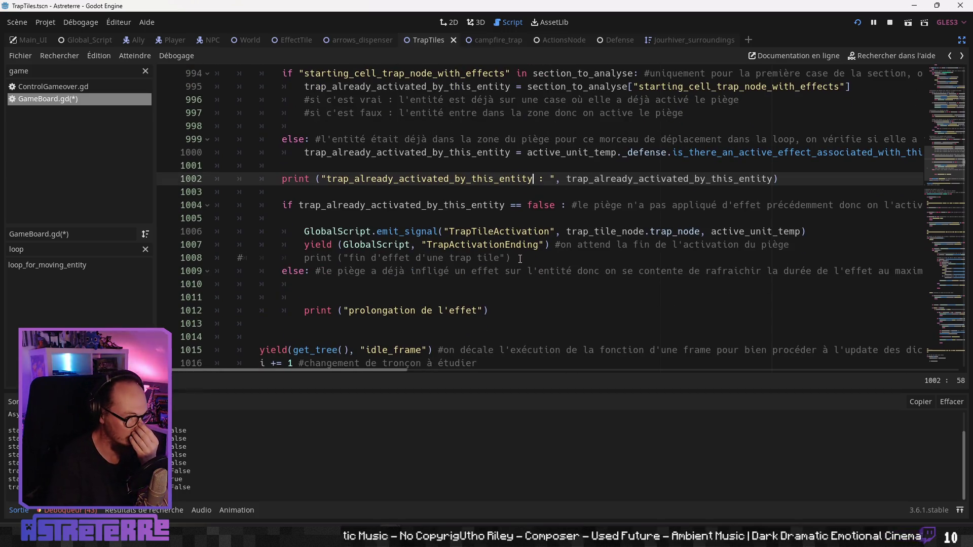
{"action": "scroll", "coordinate": [519, 260], "scroll_direction": "up", "scroll_amount": 1}
{"action": "scroll", "coordinate": [519, 260], "scroll_direction": "up", "scroll_amount": 1}
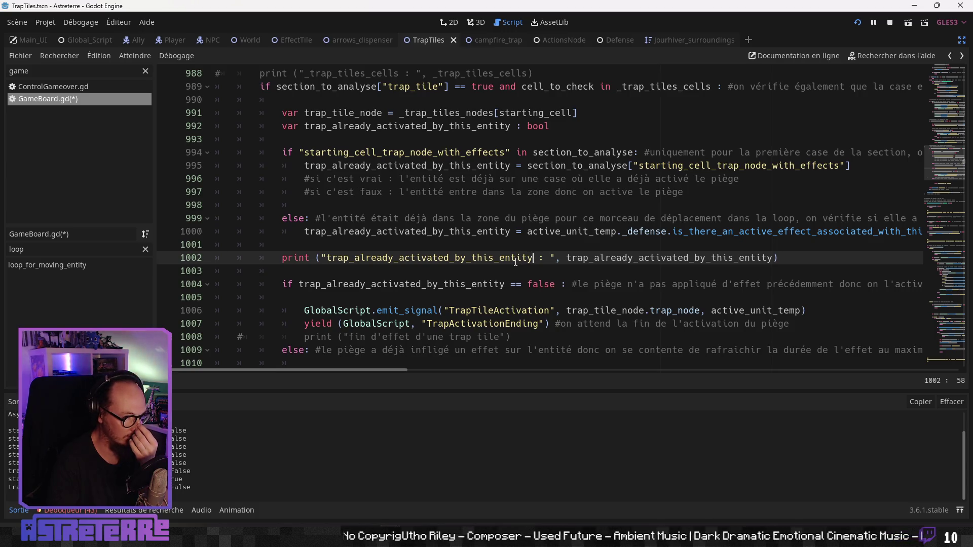
{"action": "scroll", "coordinate": [514, 262], "scroll_direction": "down", "scroll_amount": 1}
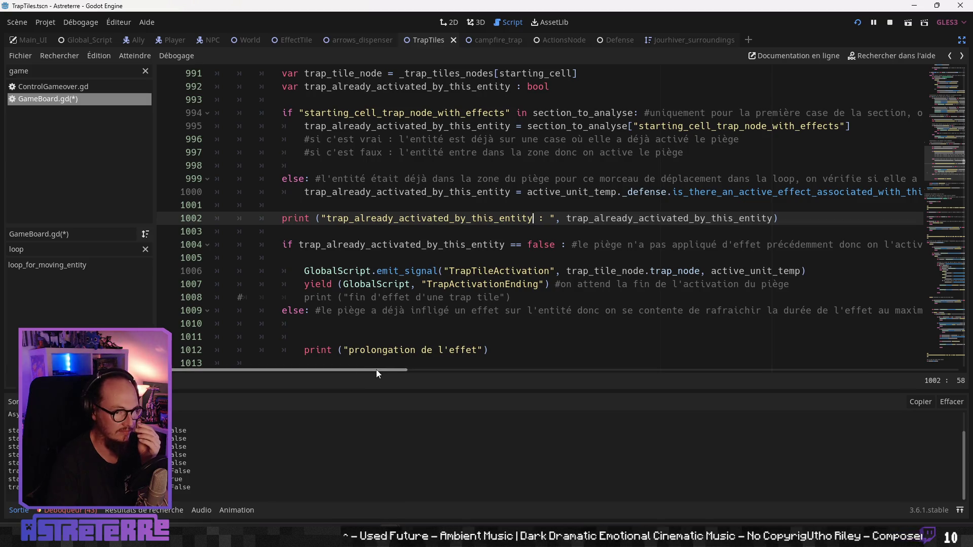
{"action": "mouse_move", "coordinate": [376, 370]}
{"action": "left_mouse_down"}
{"action": "mouse_move", "coordinate": [430, 374]}
{"action": "mouse_move", "coordinate": [351, 373]}
{"action": "left_mouse_up"}
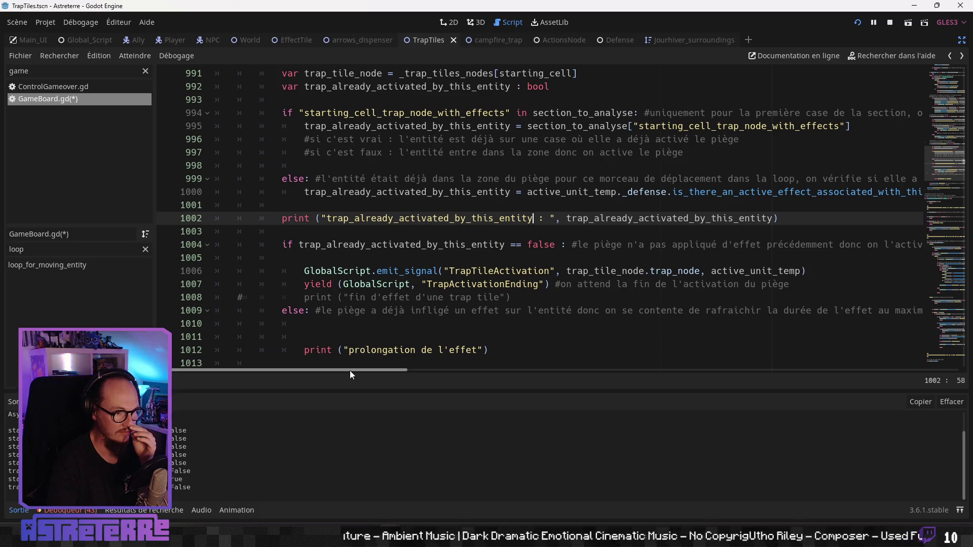
{"action": "mouse_move", "coordinate": [350, 370]}
{"action": "left_mouse_down"}
{"action": "mouse_move", "coordinate": [434, 371]}
{"action": "mouse_move", "coordinate": [365, 368]}
{"action": "left_mouse_up"}
{"action": "left_click", "coordinate": [389, 320]}
{"action": "scroll", "coordinate": [388, 321], "scroll_direction": "down", "scroll_amount": 1}
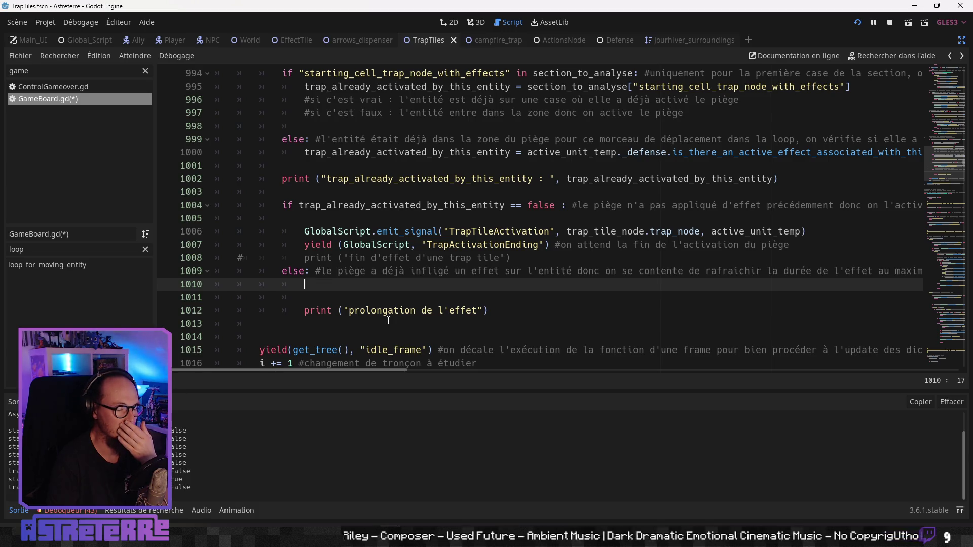
{"action": "scroll", "coordinate": [388, 321], "scroll_direction": "up", "scroll_amount": 1}
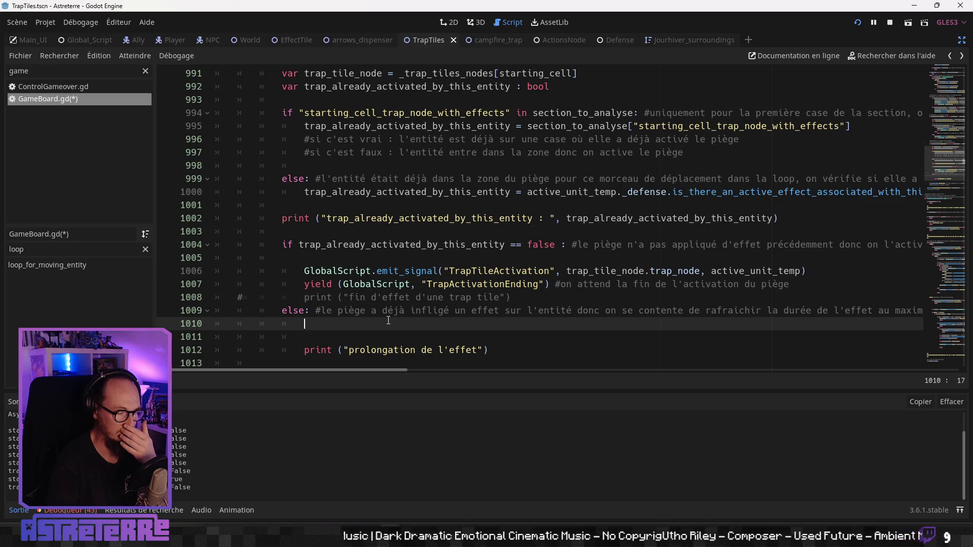
{"action": "mouse_move", "coordinate": [372, 370]}
{"action": "left_mouse_down"}
{"action": "mouse_move", "coordinate": [423, 373]}
{"action": "mouse_move", "coordinate": [371, 373]}
{"action": "left_mouse_up"}
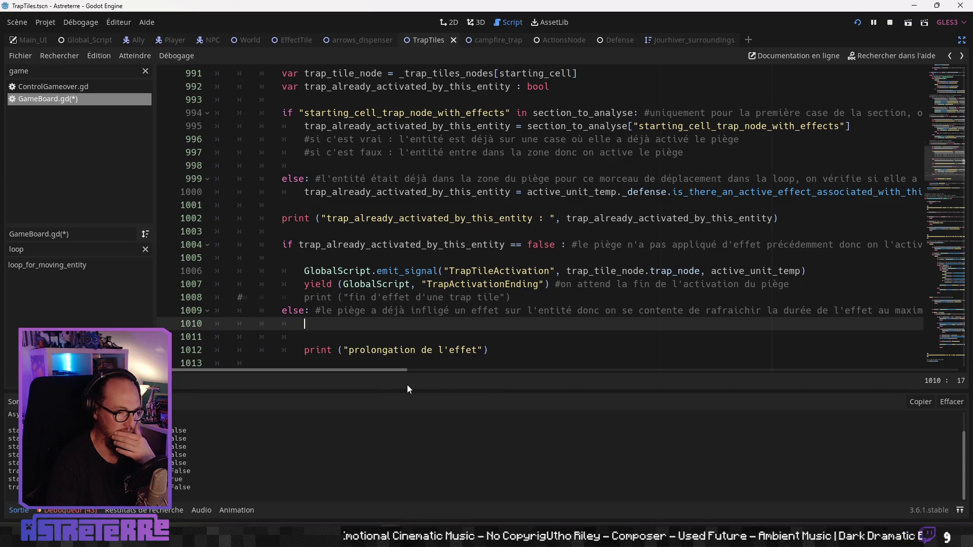
{"action": "mouse_move", "coordinate": [406, 372]}
{"action": "left_mouse_down"}
{"action": "mouse_move", "coordinate": [503, 378]}
{"action": "mouse_move", "coordinate": [330, 375]}
{"action": "left_mouse_up"}
- Insert a blank line before else and make its comment end 'on ne réactive pas le piège'
{"action": "left_click", "coordinate": [283, 310]}
{"action": "key", "text": "Return"}
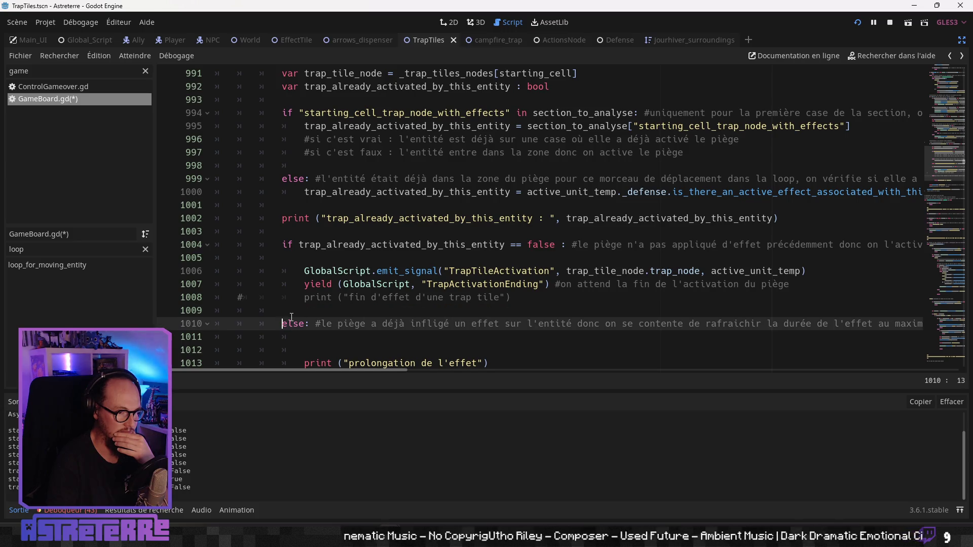
{"action": "left_click", "coordinate": [362, 334]}
{"action": "left_click_drag", "start_coordinate": [349, 377], "coordinate": [510, 372]}
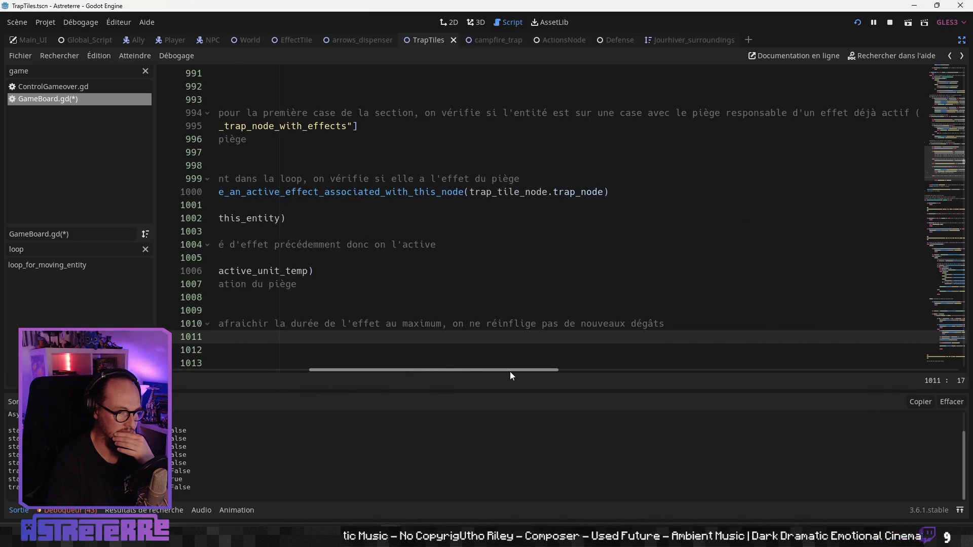
{"action": "left_click", "coordinate": [509, 324]}
{"action": "double_click", "coordinate": [509, 324]}
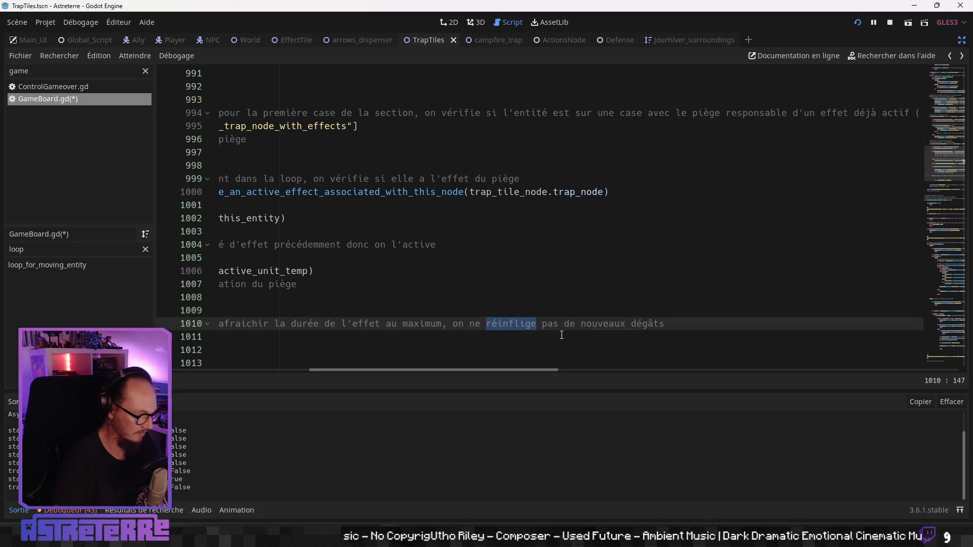
{"action": "type", "text": "réactive pas"}
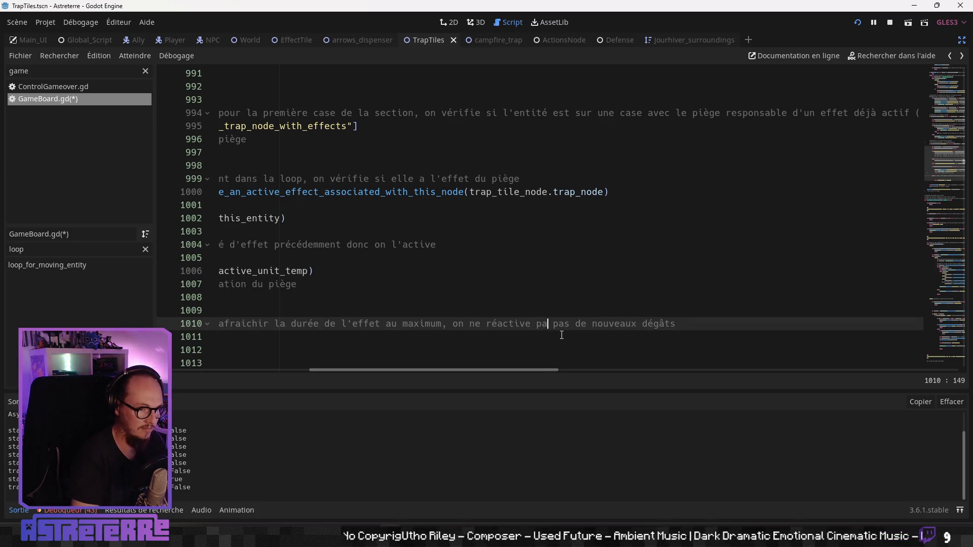
{"action": "key", "text": "Delete"}
{"action": "key", "text": "Delete"}
{"action": "key", "text": "Delete"}
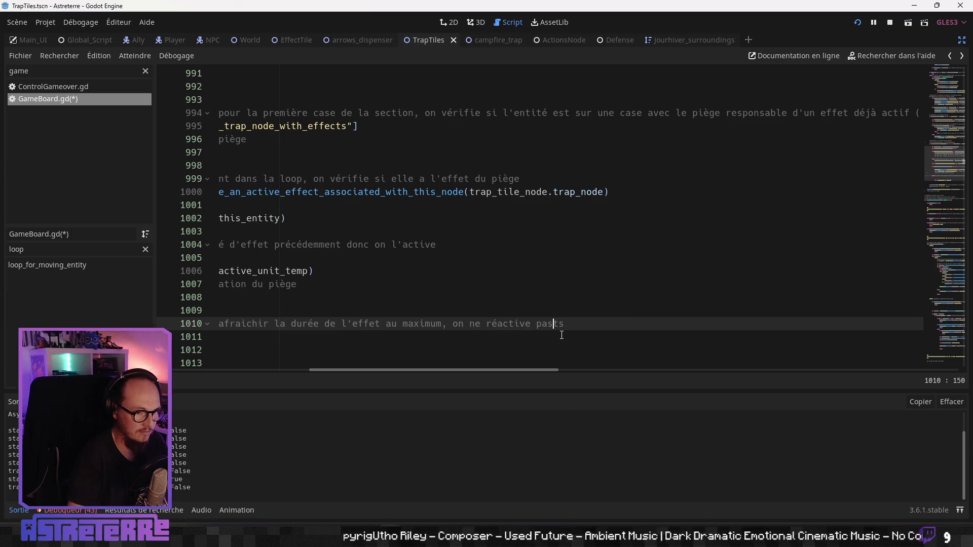
{"action": "type", "text": "le piège"}
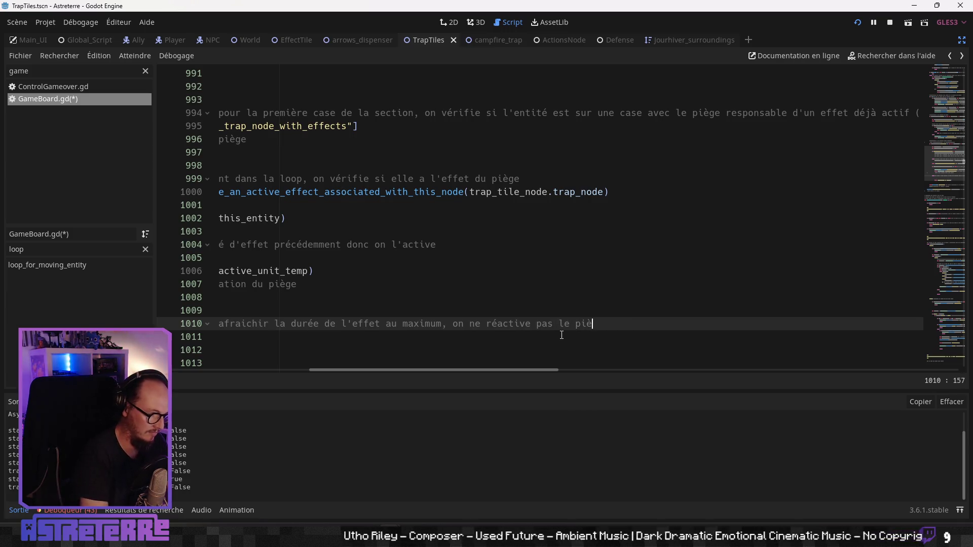
- Tidy the blank lines around the prolongation print line after the else branch
{"action": "key", "text": "Home"}
{"action": "key", "text": "Down"}
{"action": "key", "text": "Down"}
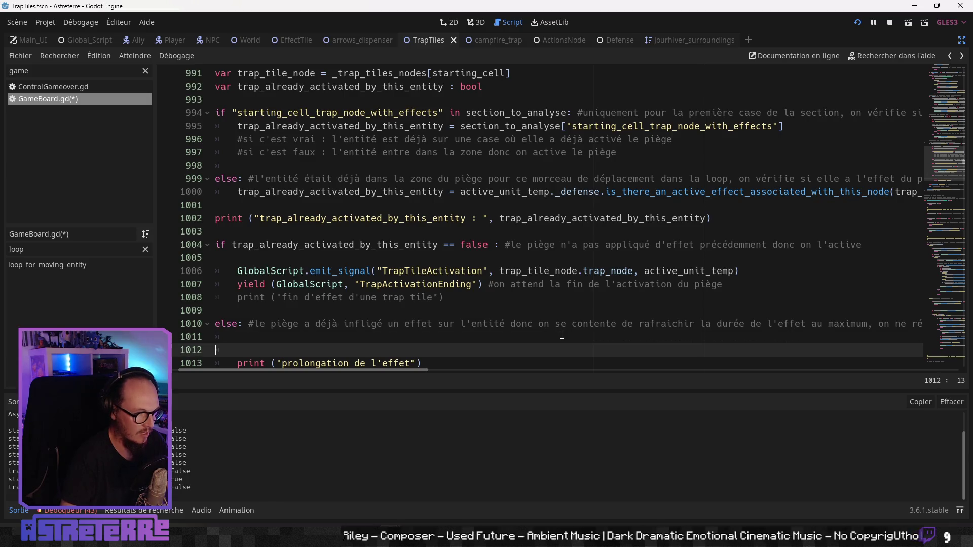
{"action": "key", "text": "Delete"}
{"action": "key", "text": "Delete"}
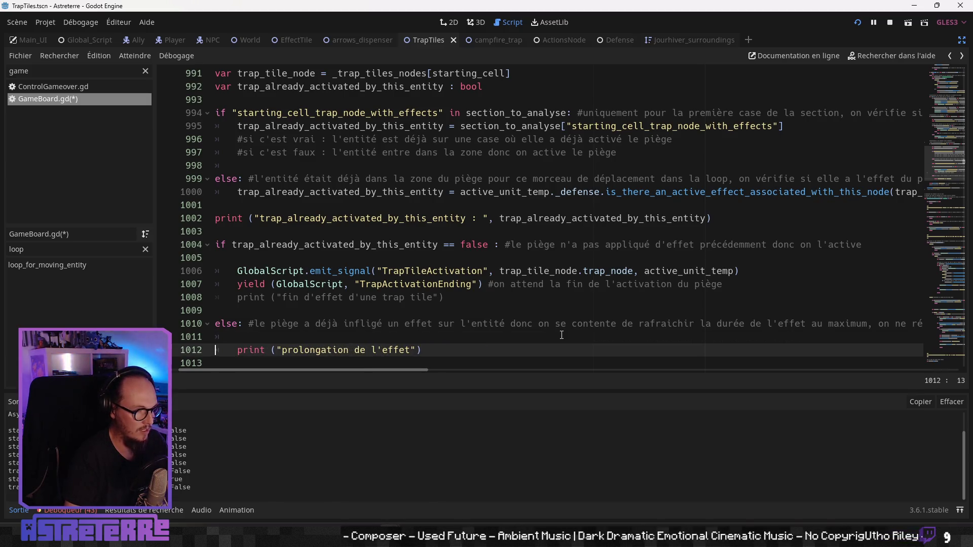
{"action": "scroll", "coordinate": [557, 334], "scroll_direction": "down", "scroll_amount": 3}
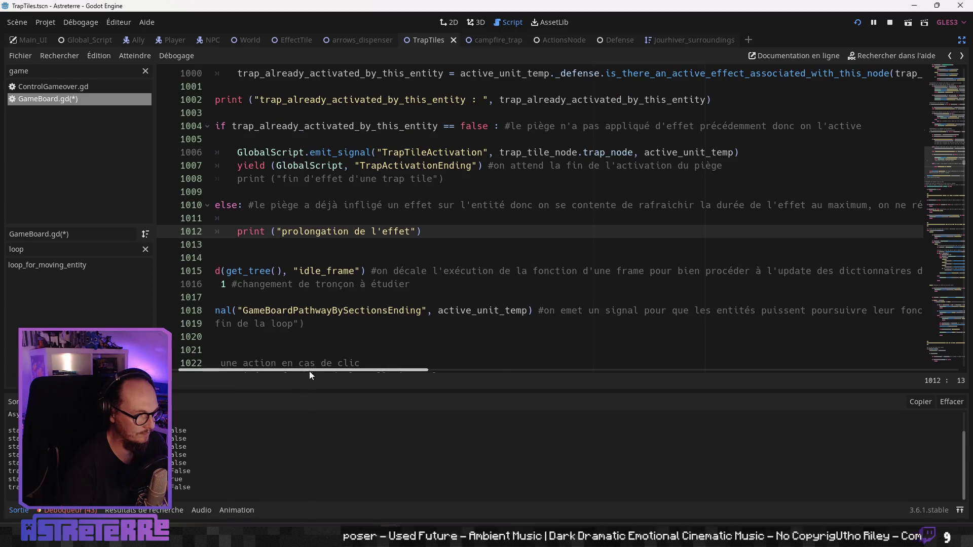
{"action": "scroll", "coordinate": [309, 370], "scroll_direction": "left", "scroll_amount": 2}
{"action": "key", "text": "Down"}
{"action": "key", "text": "Return"}
{"action": "key", "text": "Return"}
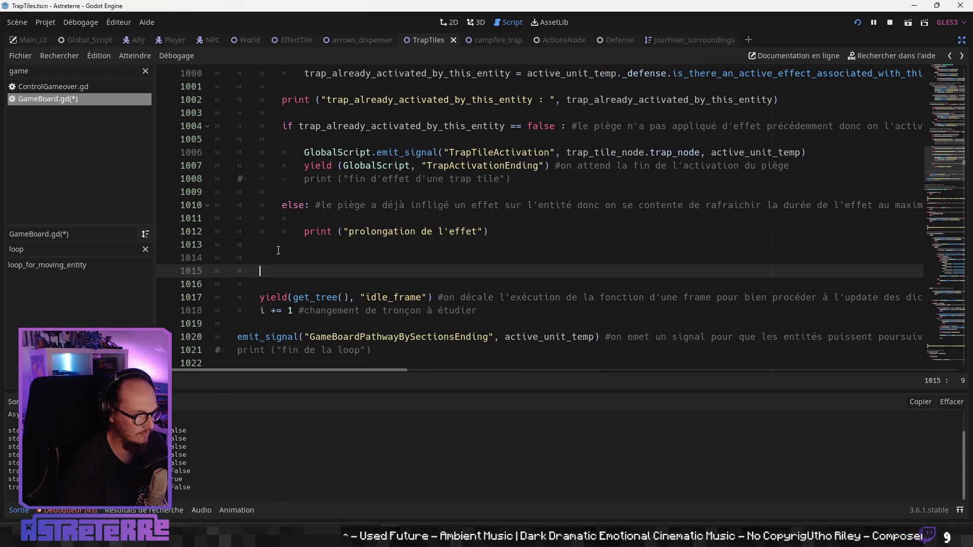
{"action": "key", "text": "Up"}
{"action": "key", "text": "Up"}
{"action": "scroll", "coordinate": [278, 249], "scroll_direction": "up", "scroll_amount": 2}
{"action": "left_click", "coordinate": [377, 231]}
- Save GameBoard.gd and launch the game with F5 to test the trap change
{"action": "key", "text": "ctrl+s"}
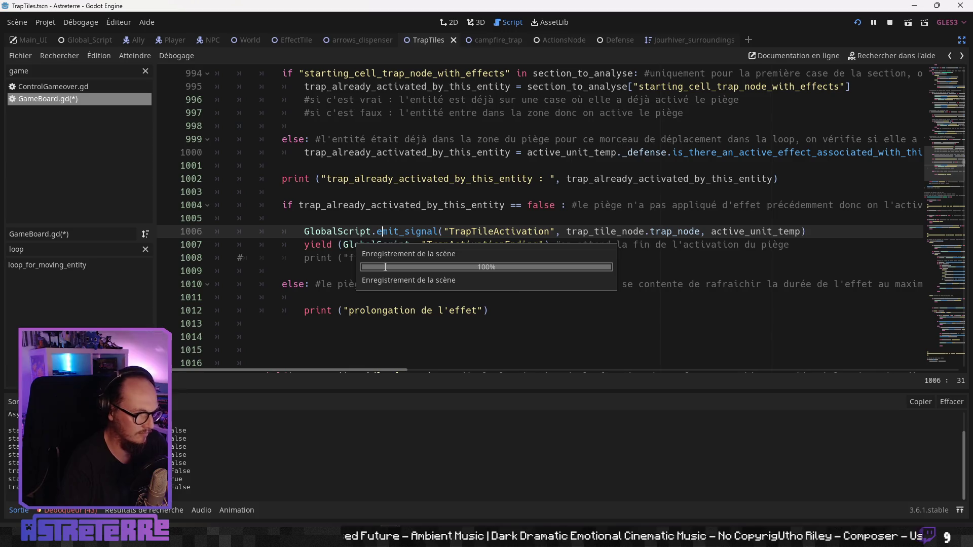
{"action": "key", "text": "Down"}
{"action": "key", "text": "Down"}
{"action": "key", "text": "Down"}
{"action": "key", "text": "Down"}
{"action": "key", "text": "Down"}
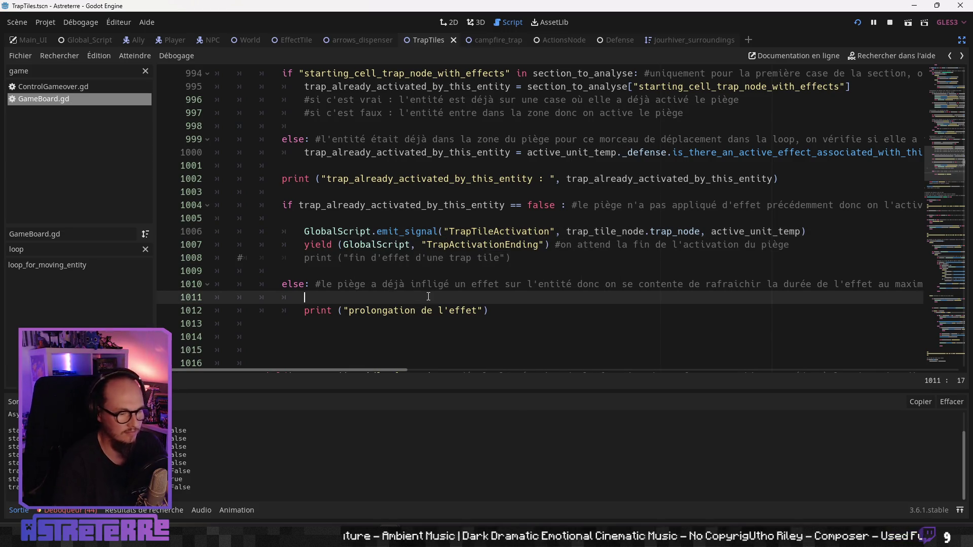
{"action": "scroll", "coordinate": [430, 310], "scroll_direction": "up", "scroll_amount": 1}
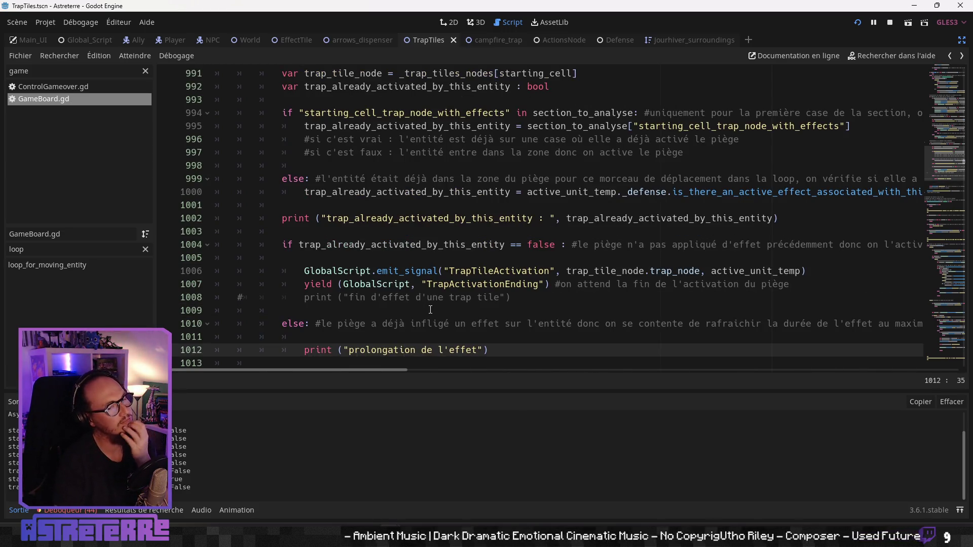
{"action": "scroll", "coordinate": [429, 310], "scroll_direction": "up", "scroll_amount": 1}
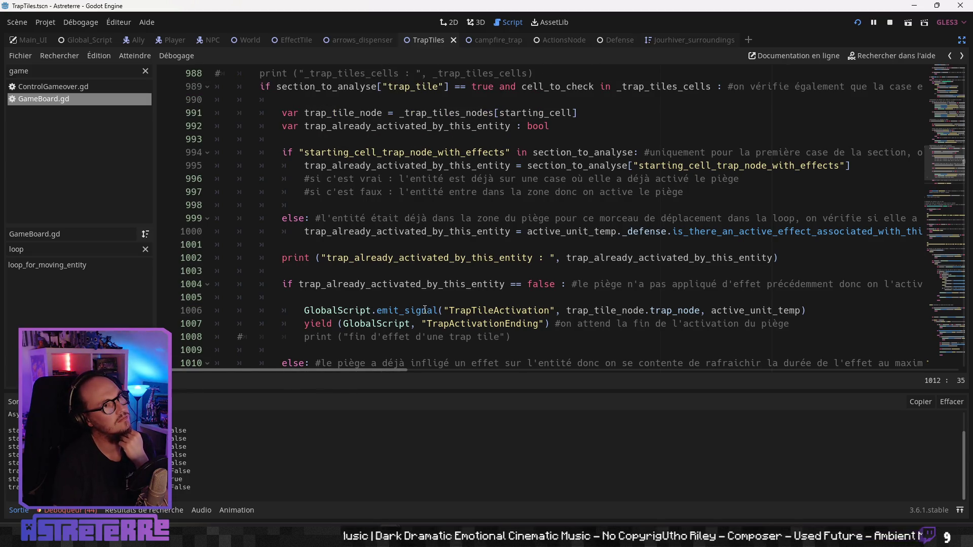
{"action": "scroll", "coordinate": [424, 309], "scroll_direction": "down", "scroll_amount": 3}
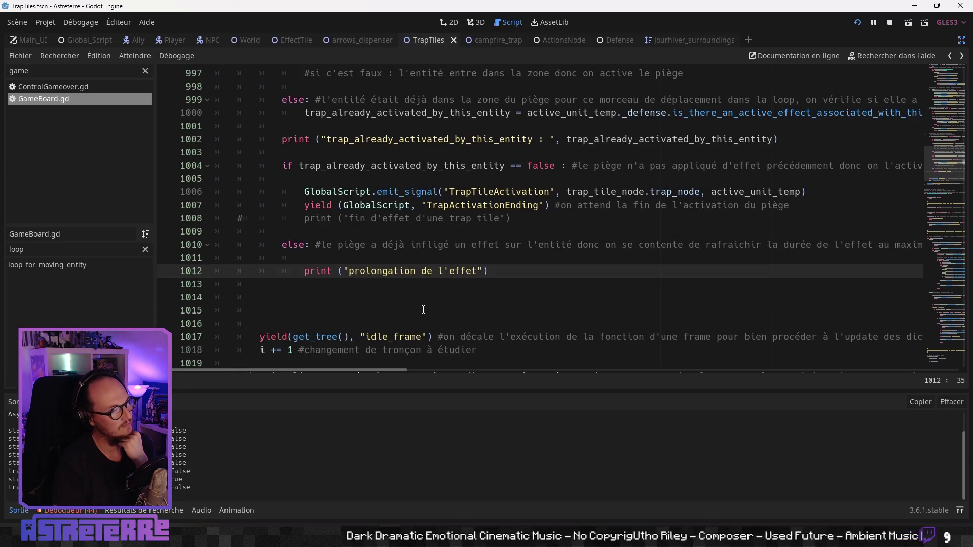
{"action": "scroll", "coordinate": [424, 310], "scroll_direction": "up", "scroll_amount": 2}
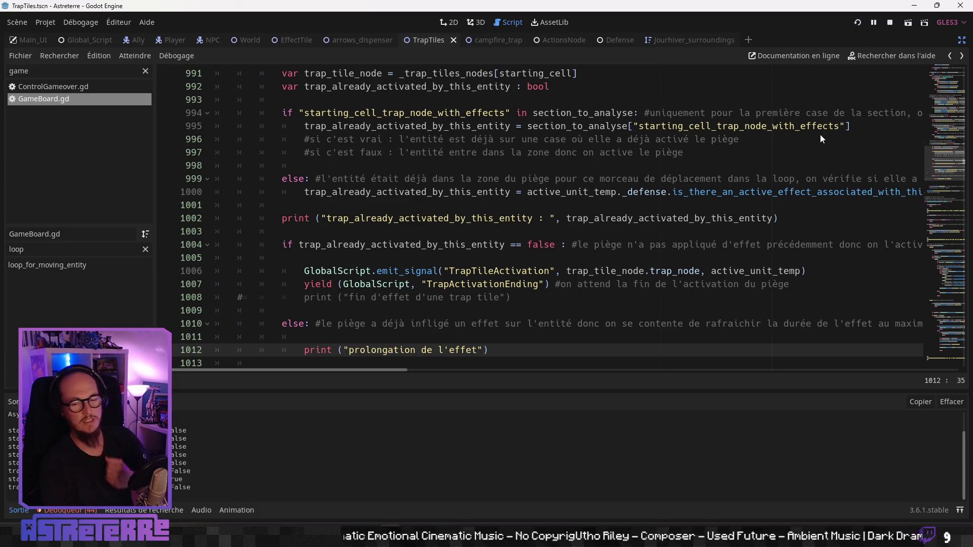
{"action": "key", "text": "F5"}
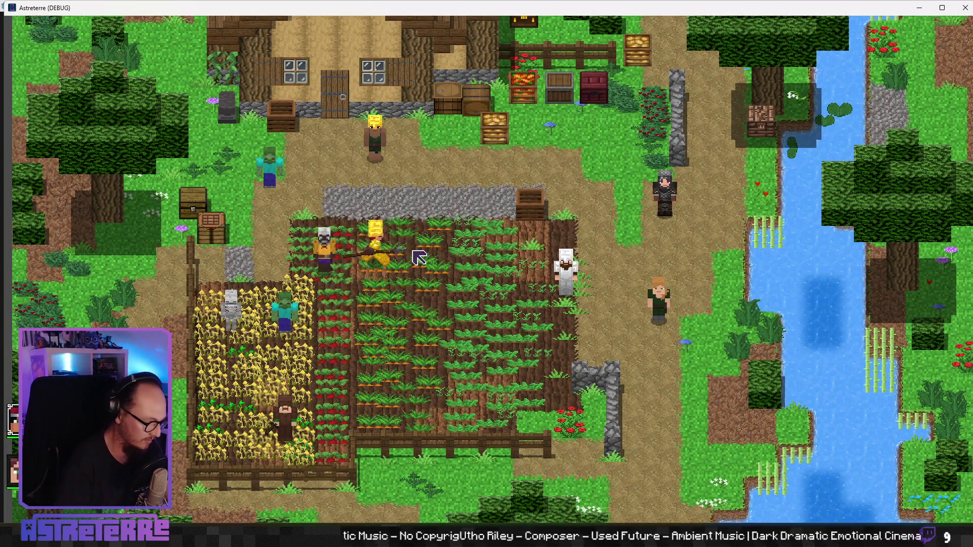
- Unequip the gold helmet, chestplate and leggings, then the second character's white armour set
{"action": "key", "text": "i"}
{"action": "left_click", "coordinate": [264, 450]}
{"action": "left_click", "coordinate": [322, 450]}
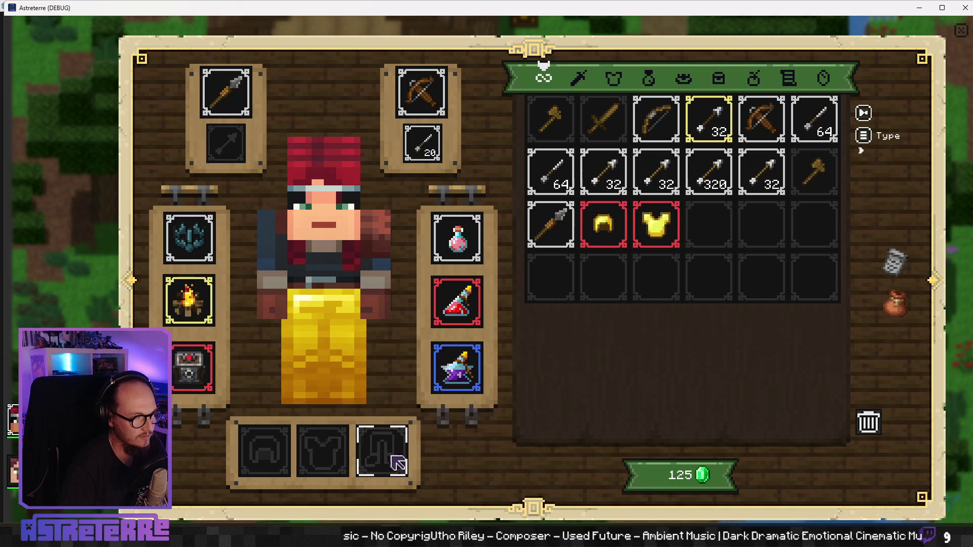
{"action": "left_click", "coordinate": [397, 463]}
{"action": "left_click", "coordinate": [193, 304]}
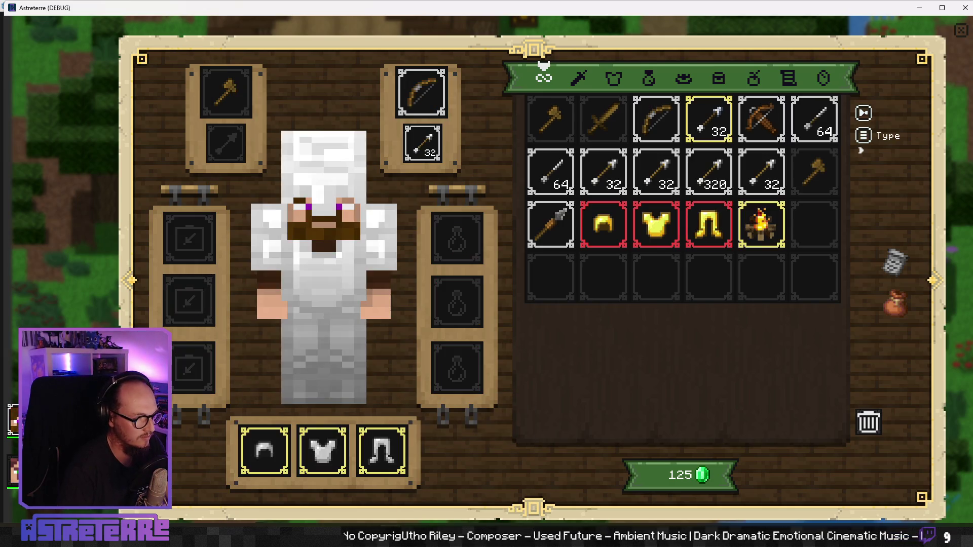
{"action": "left_click", "coordinate": [264, 450]}
{"action": "left_click", "coordinate": [322, 450]}
{"action": "left_click", "coordinate": [382, 450]}
{"action": "key", "text": "i"}
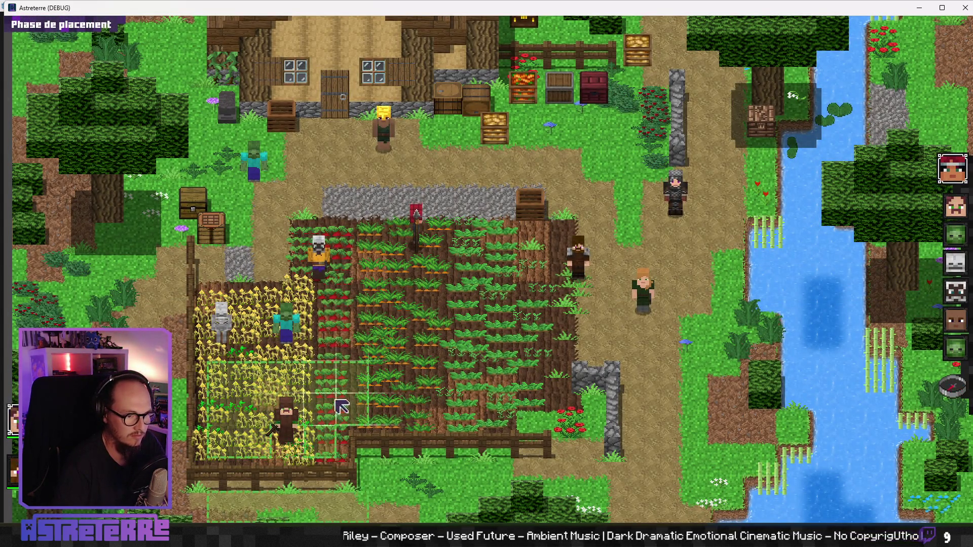
- Place the character on a new tile, end the placement phase, and check the inventory
{"action": "left_click", "coordinate": [349, 364]}
{"action": "left_click", "coordinate": [953, 390]}
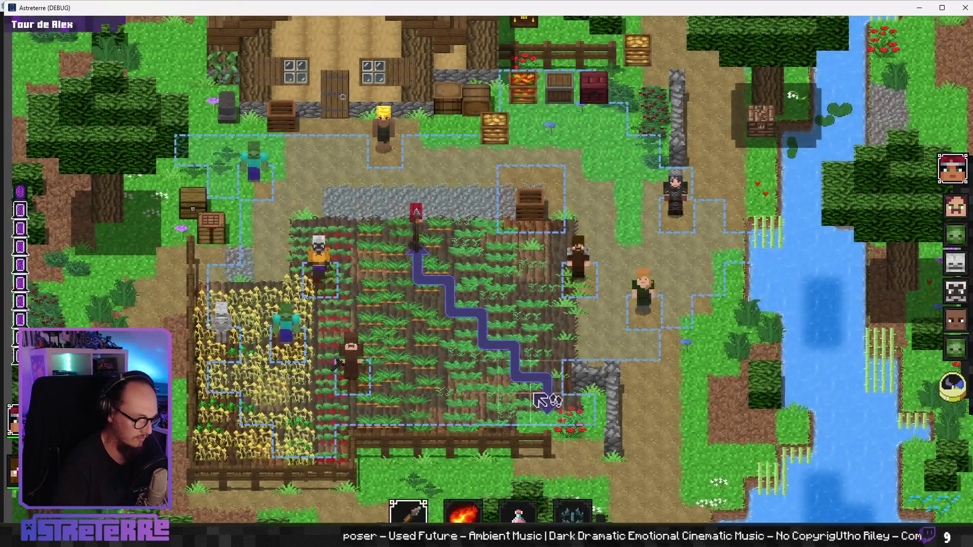
{"action": "key", "text": "i"}
{"action": "key", "text": "Escape"}
- Cast the campfire onto the crop field, move the red-haired character to the stone path, and exit fullscreen
{"action": "mouse_move", "coordinate": [541, 511]}
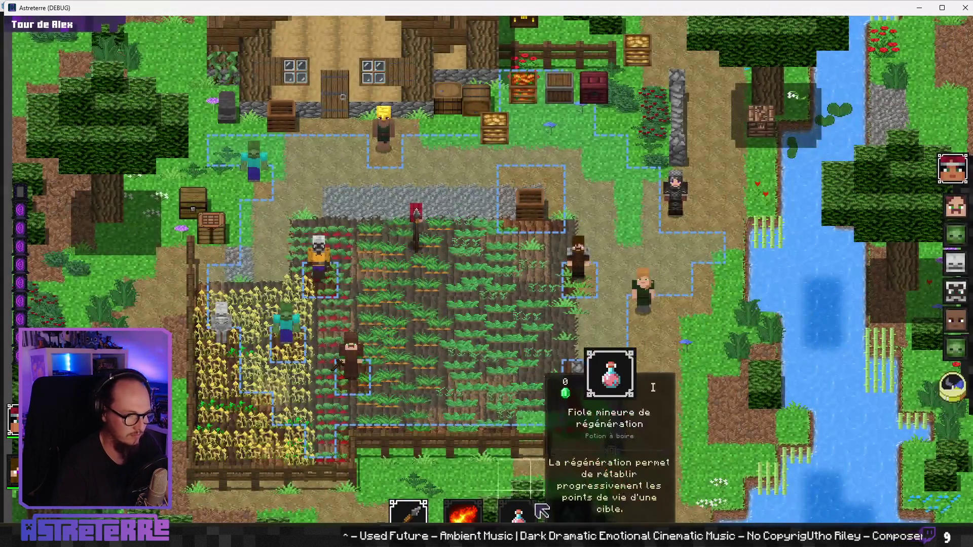
{"action": "left_click", "coordinate": [571, 511]}
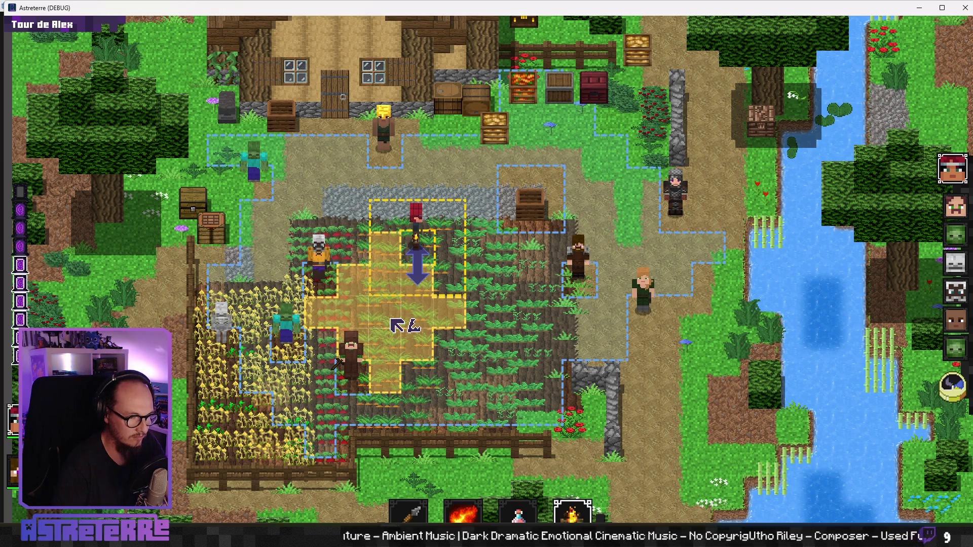
{"action": "left_click", "coordinate": [398, 322]}
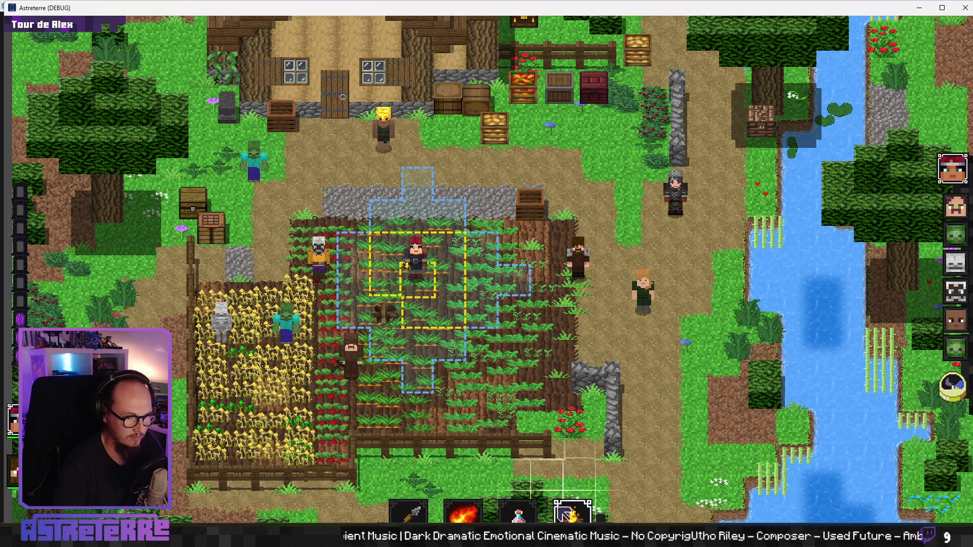
{"action": "left_click", "coordinate": [471, 218]}
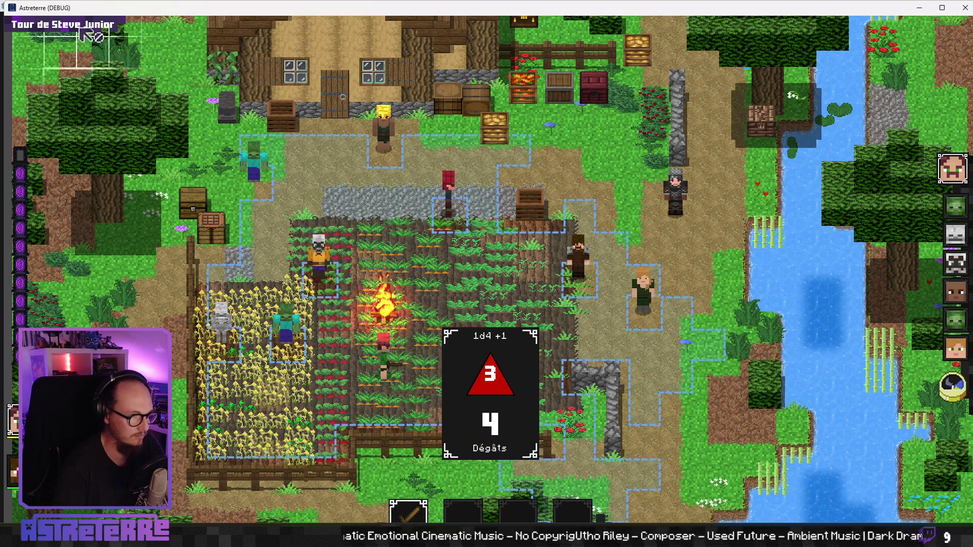
{"action": "key", "text": "super+Down"}
{"action": "left_click_drag", "start_coordinate": [256, 134], "coordinate": [351, 152]}
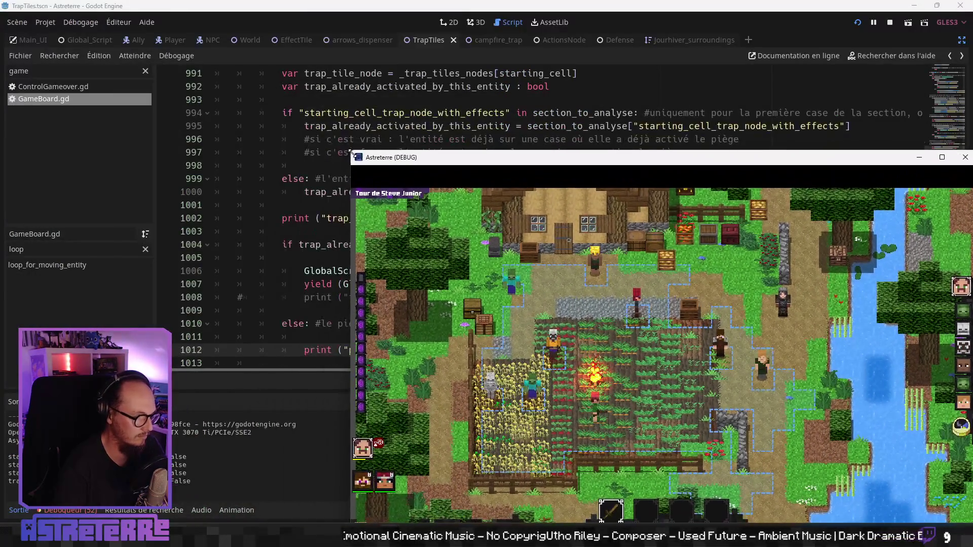
- Move the game window top-left, walk units tile by tile around the fire, then return to the Godot editor
{"action": "mouse_move", "coordinate": [449, 163]}
{"action": "left_mouse_down"}
{"action": "mouse_move", "coordinate": [333, 92]}
{"action": "mouse_move", "coordinate": [395, 32]}
{"action": "left_mouse_up"}
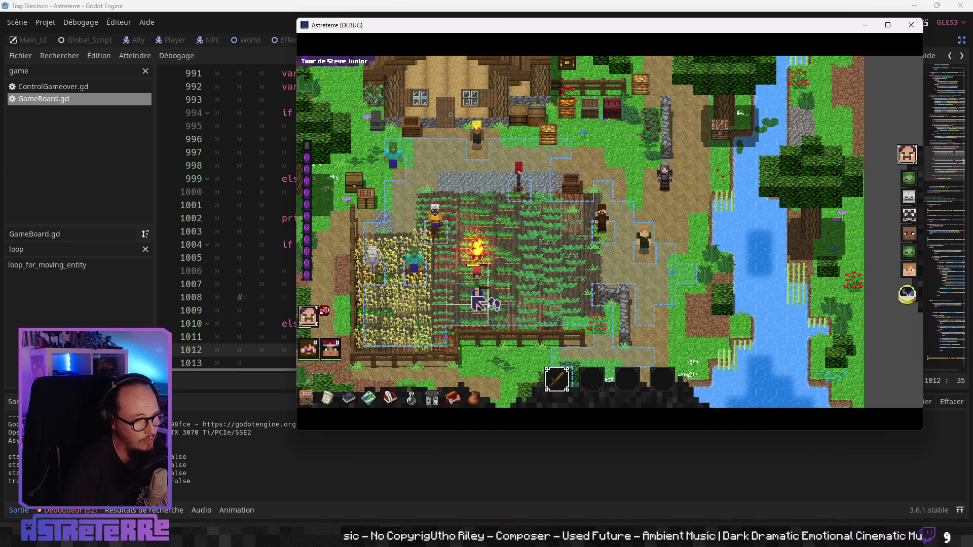
{"action": "left_click", "coordinate": [502, 300]}
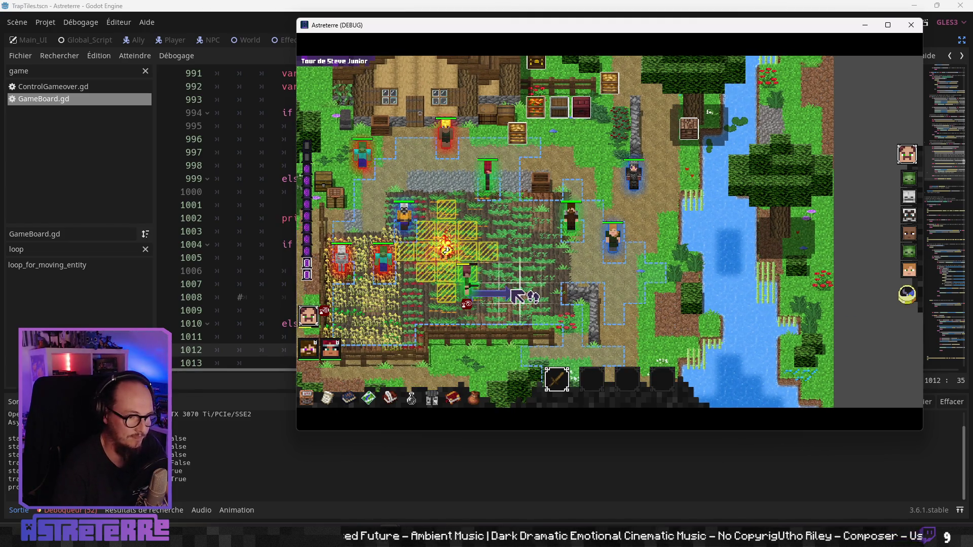
{"action": "left_click", "coordinate": [448, 303]}
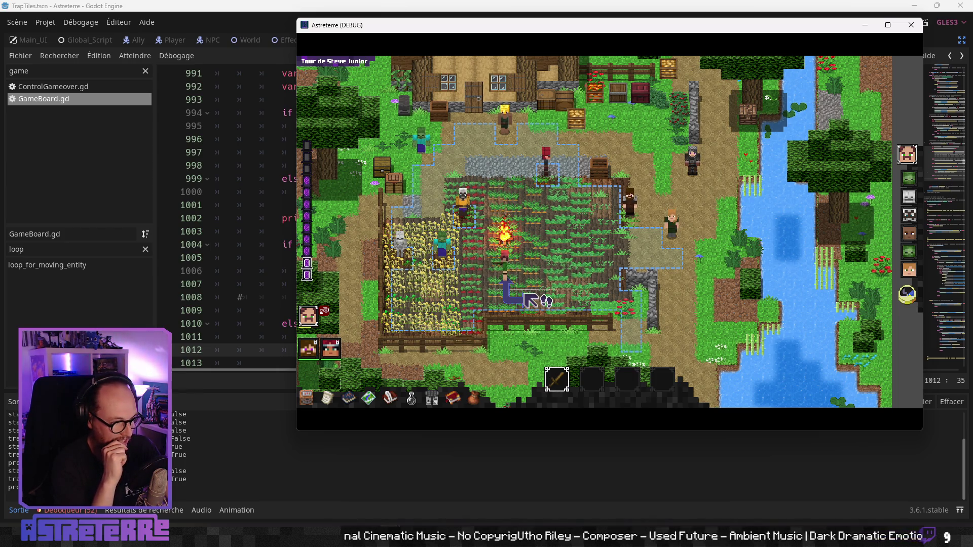
{"action": "left_click", "coordinate": [512, 265]}
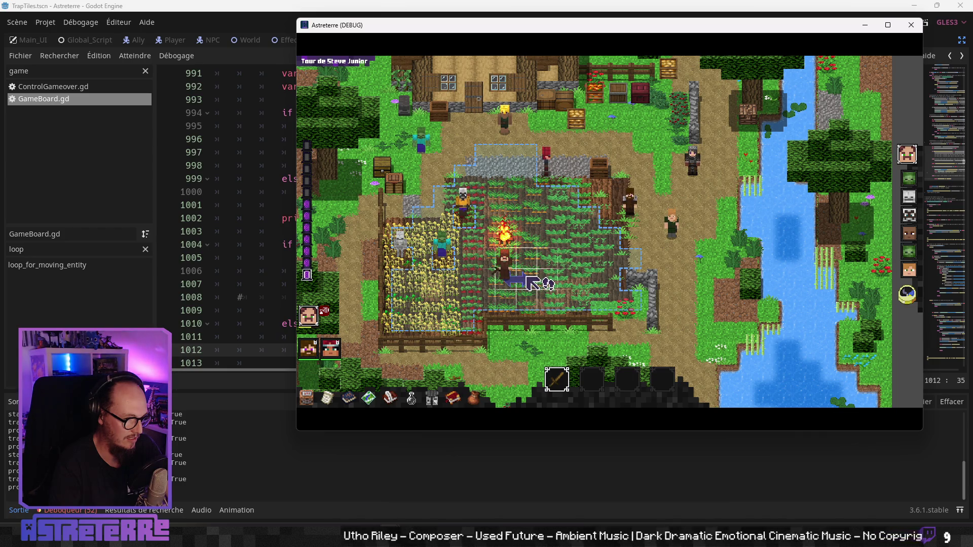
{"action": "left_click", "coordinate": [528, 278]}
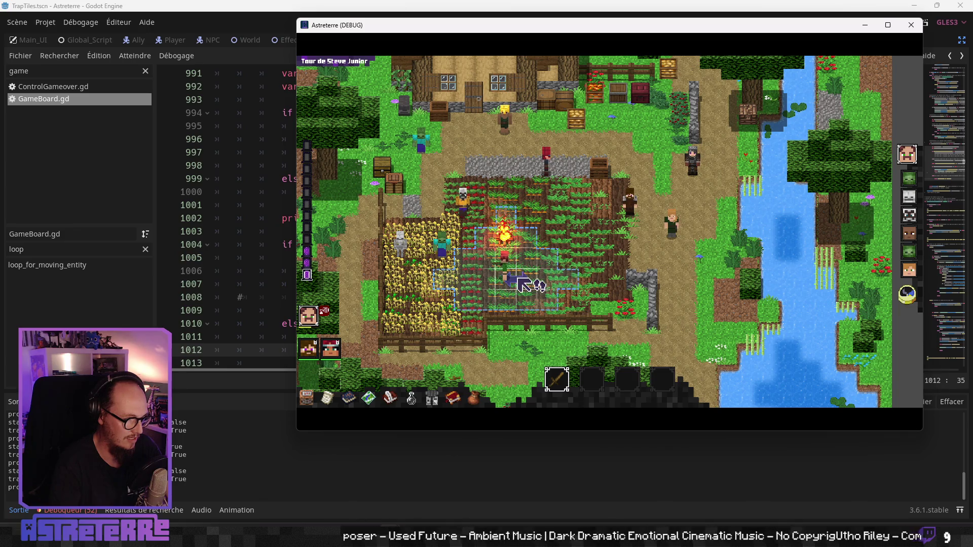
{"action": "left_click", "coordinate": [520, 287]}
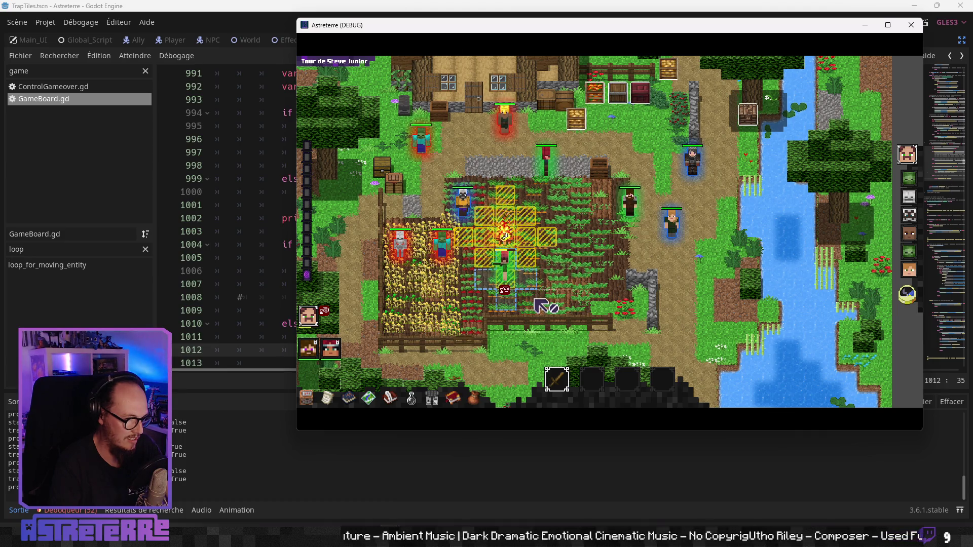
{"action": "left_click", "coordinate": [538, 288]}
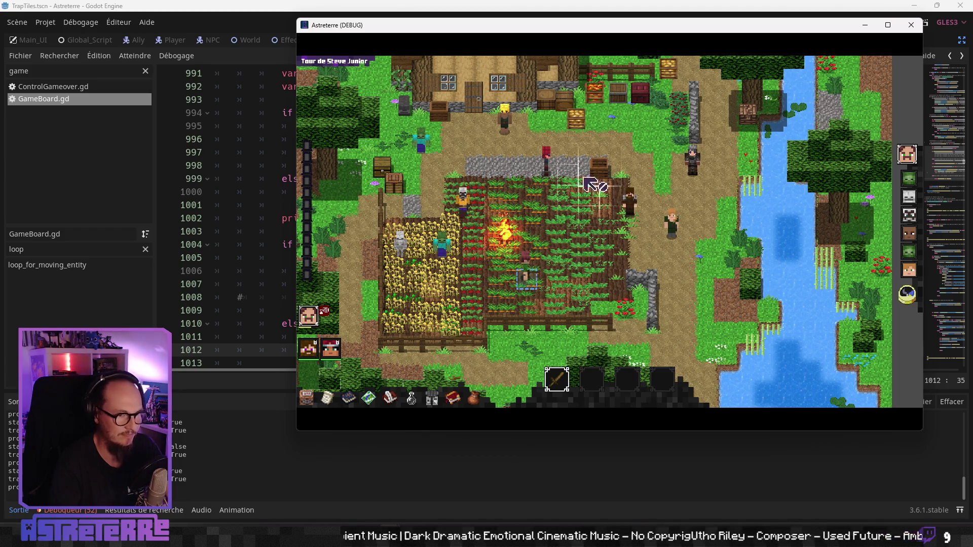
{"action": "left_click", "coordinate": [559, 7]}
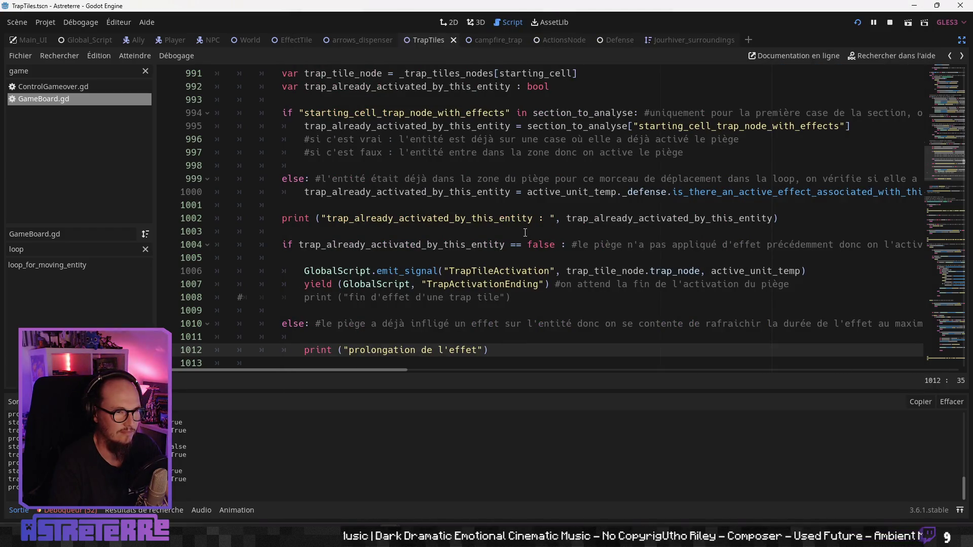
- Review the trap-activation checks on lines 991–995 of GameBoard.gd
{"action": "scroll", "coordinate": [545, 244], "scroll_direction": "up", "scroll_amount": 4}
{"action": "left_click", "coordinate": [445, 231]}
{"action": "scroll", "coordinate": [431, 231], "scroll_direction": "down", "scroll_amount": 2}
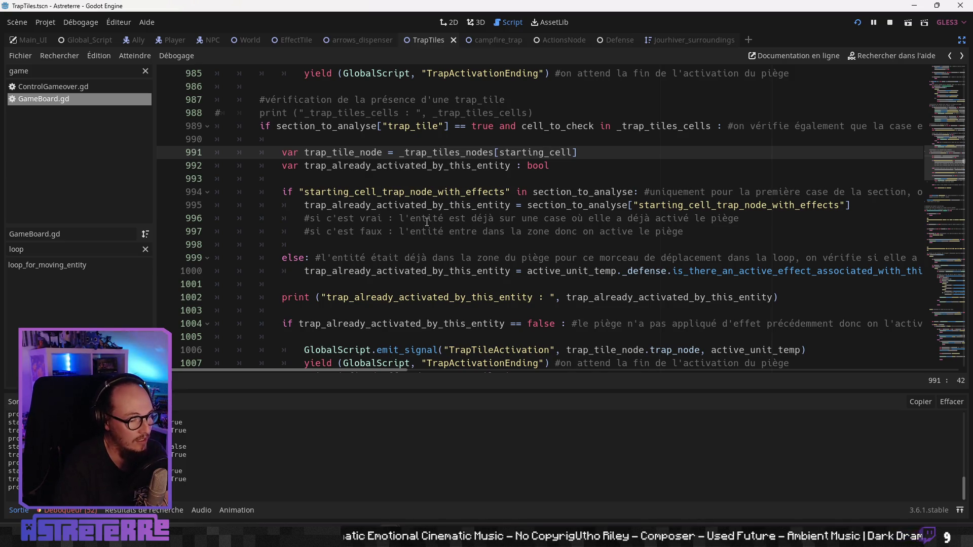
{"action": "scroll", "coordinate": [427, 226], "scroll_direction": "up", "scroll_amount": 1}
{"action": "scroll", "coordinate": [427, 223], "scroll_direction": "down", "scroll_amount": 1}
{"action": "left_click", "coordinate": [305, 205]}
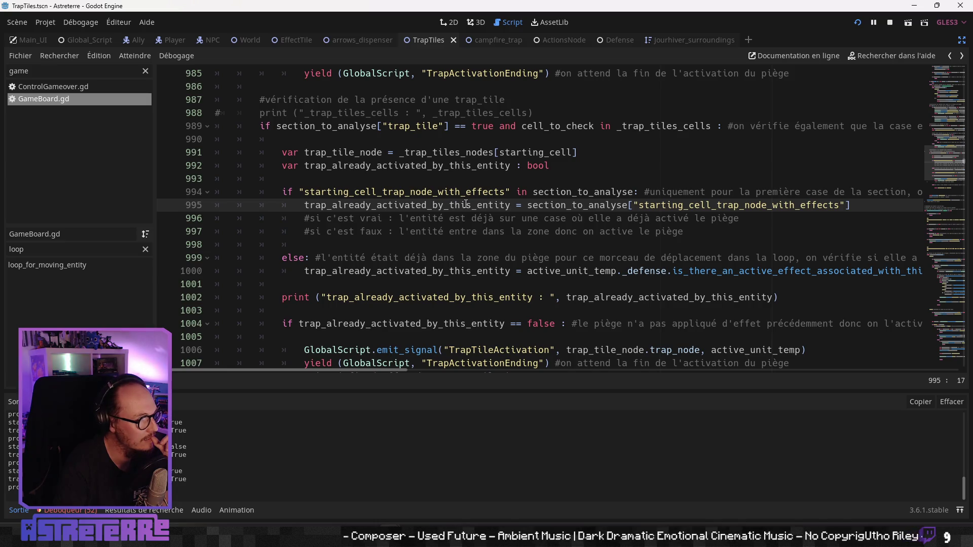
- Read the 'faux' comment on lines 996–997, then select the 'loop' method filter text
{"action": "scroll", "coordinate": [392, 232], "scroll_direction": "down", "scroll_amount": 3}
{"action": "left_click", "coordinate": [391, 205]}
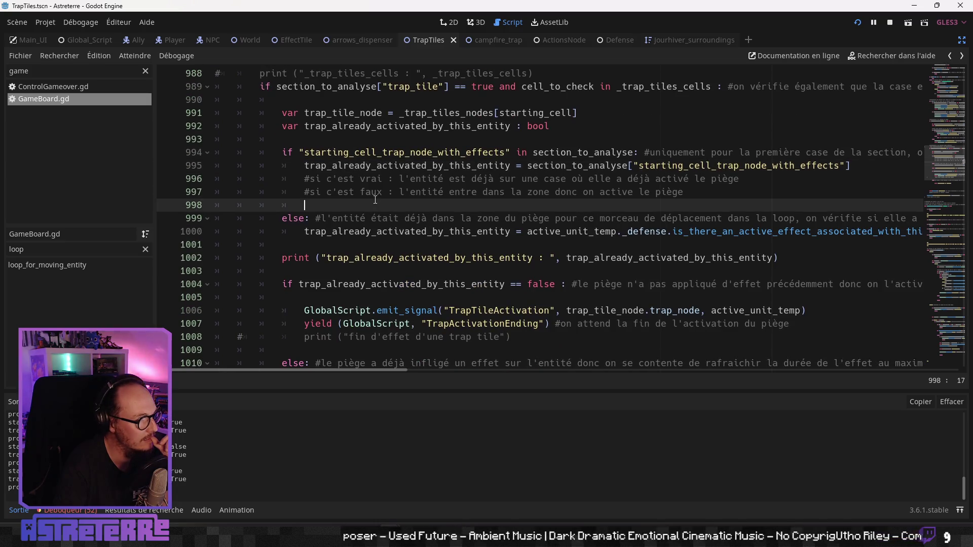
{"action": "double_click", "coordinate": [371, 192]}
{"action": "left_click", "coordinate": [433, 192]}
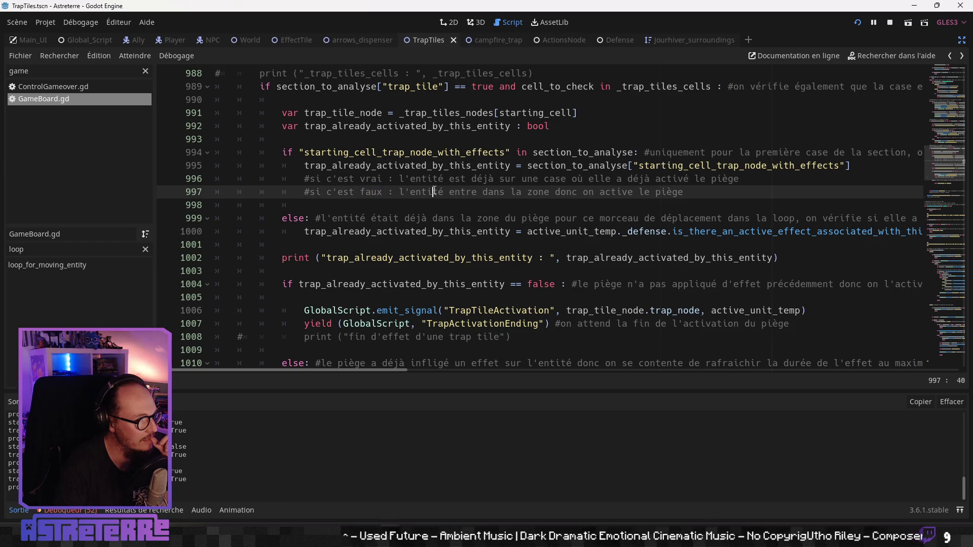
{"action": "left_click", "coordinate": [471, 180]}
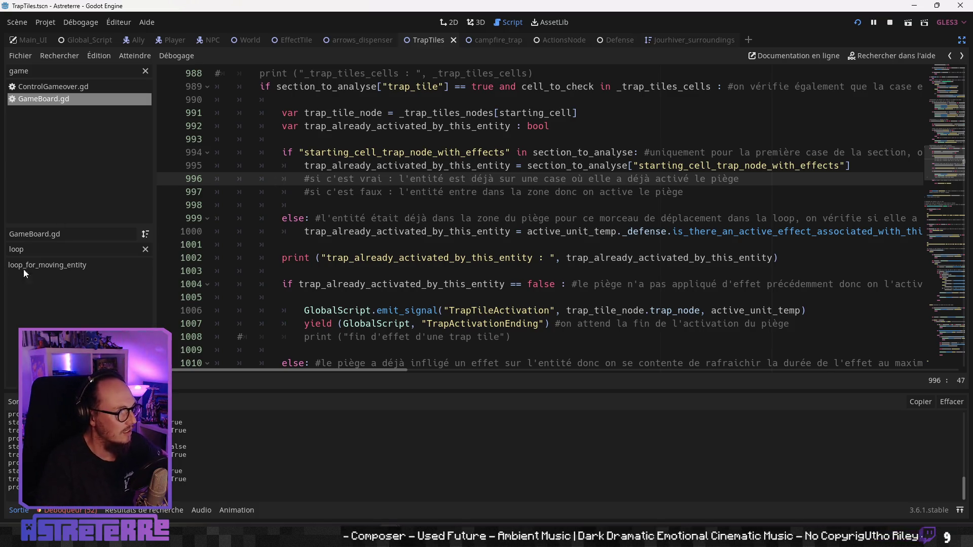
{"action": "double_click", "coordinate": [52, 253]}
- Filter methods by 'path' and jump to get_pathway_sections_with_effects_tile
{"action": "type", "text": "path"}
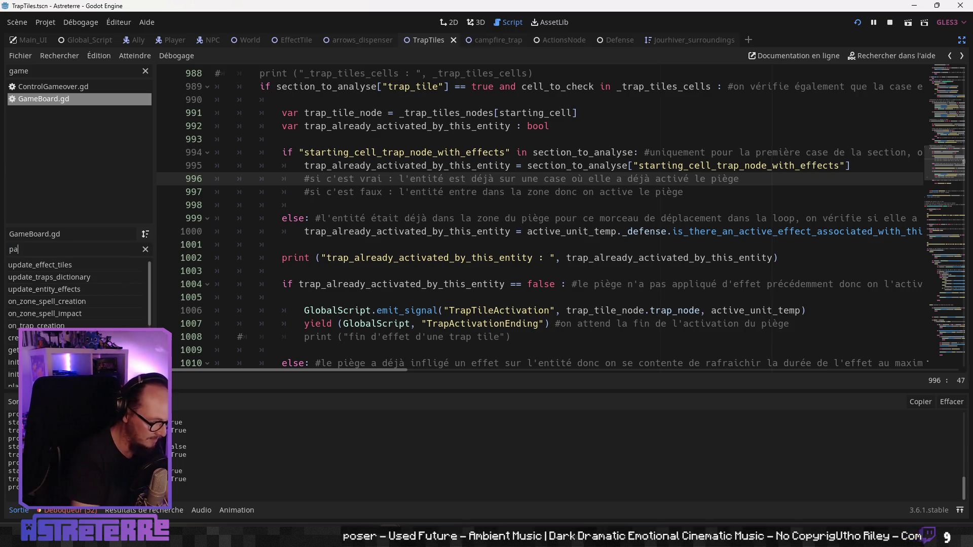
{"action": "left_click", "coordinate": [40, 268]}
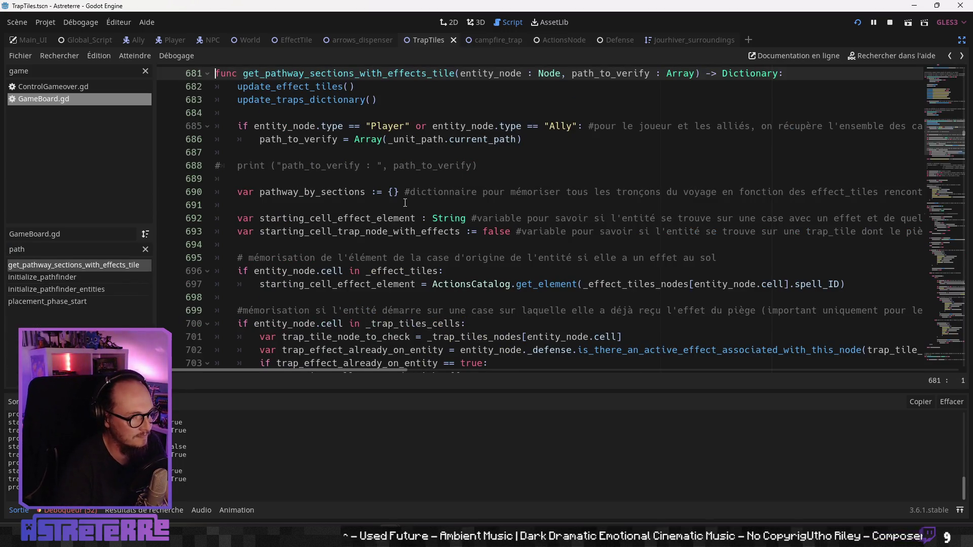
{"action": "left_click", "coordinate": [407, 205]}
{"action": "scroll", "coordinate": [407, 205], "scroll_direction": "down", "scroll_amount": 4}
{"action": "scroll", "coordinate": [407, 205], "scroll_direction": "down", "scroll_amount": 2}
{"action": "scroll", "coordinate": [407, 205], "scroll_direction": "up", "scroll_amount": 1}
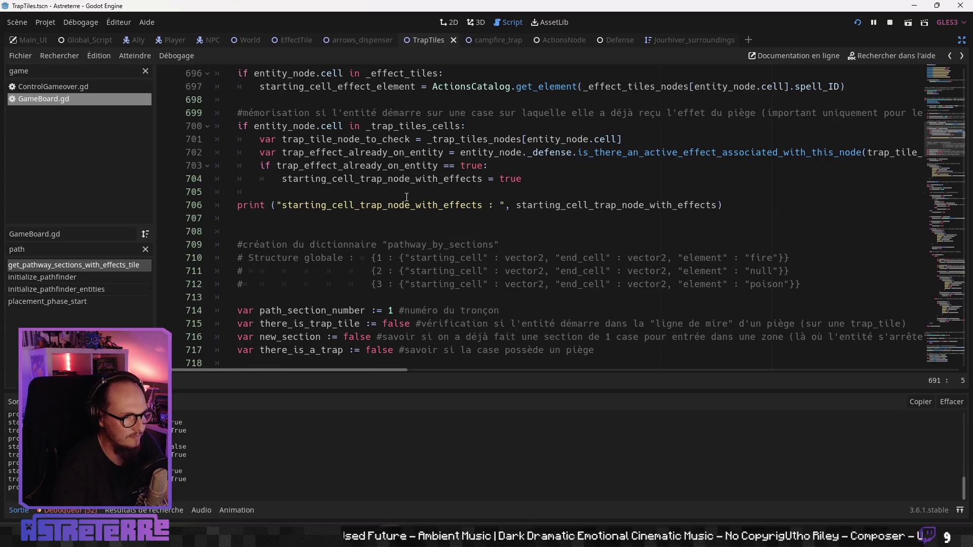
- Review the start-cell trap check on lines 701–704
{"action": "left_click", "coordinate": [439, 181]}
{"action": "left_click", "coordinate": [353, 165]}
{"action": "scroll", "coordinate": [379, 182], "scroll_direction": "up", "scroll_amount": 1}
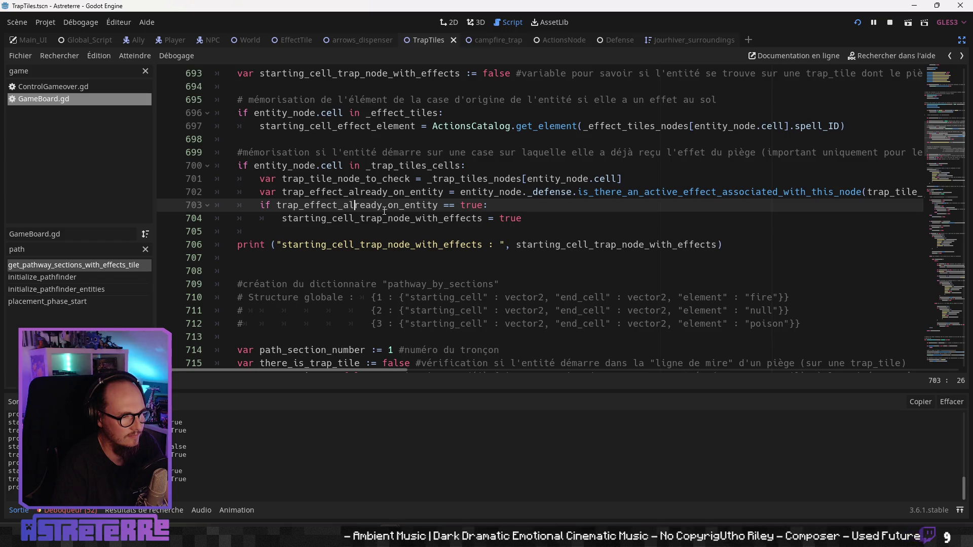
{"action": "left_click", "coordinate": [360, 179]}
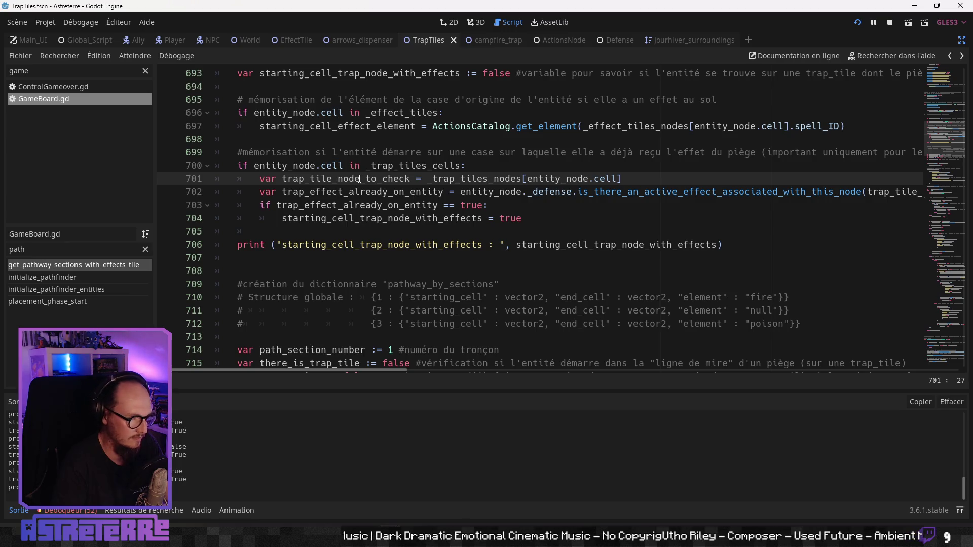
{"action": "scroll", "coordinate": [357, 244], "scroll_direction": "up", "scroll_amount": 1}
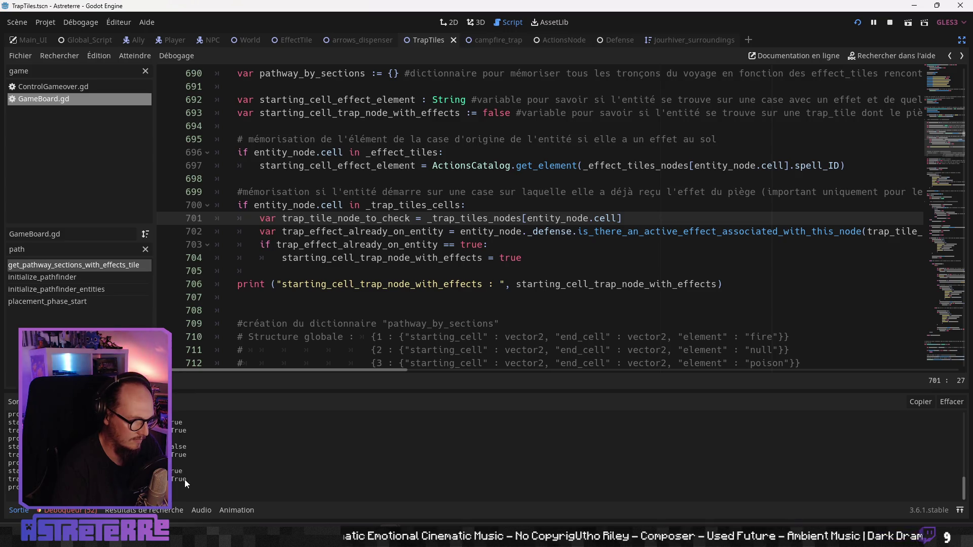
{"action": "left_click", "coordinate": [367, 232]}
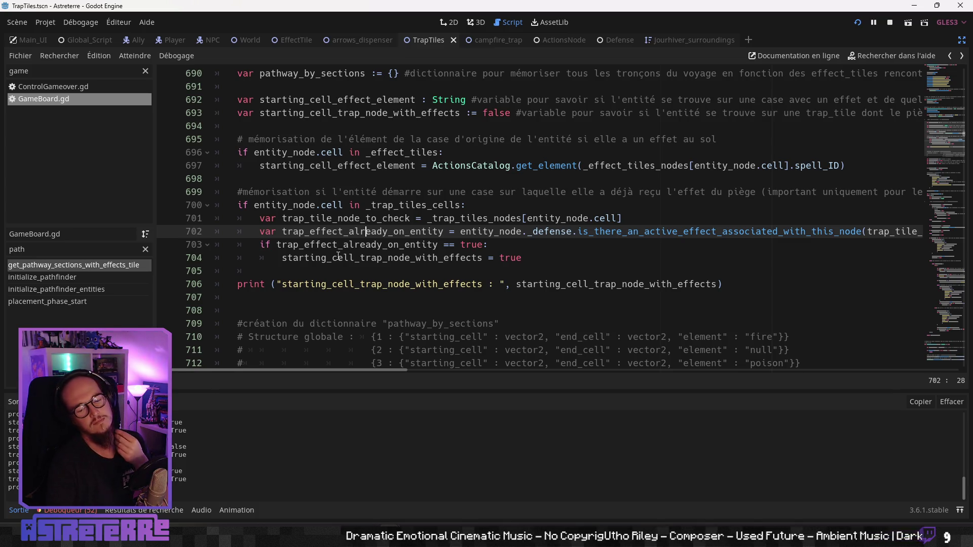
- Scroll down to the function's return pathway_by_sections on line 830
{"action": "scroll", "coordinate": [302, 303], "scroll_direction": "down", "scroll_amount": 3}
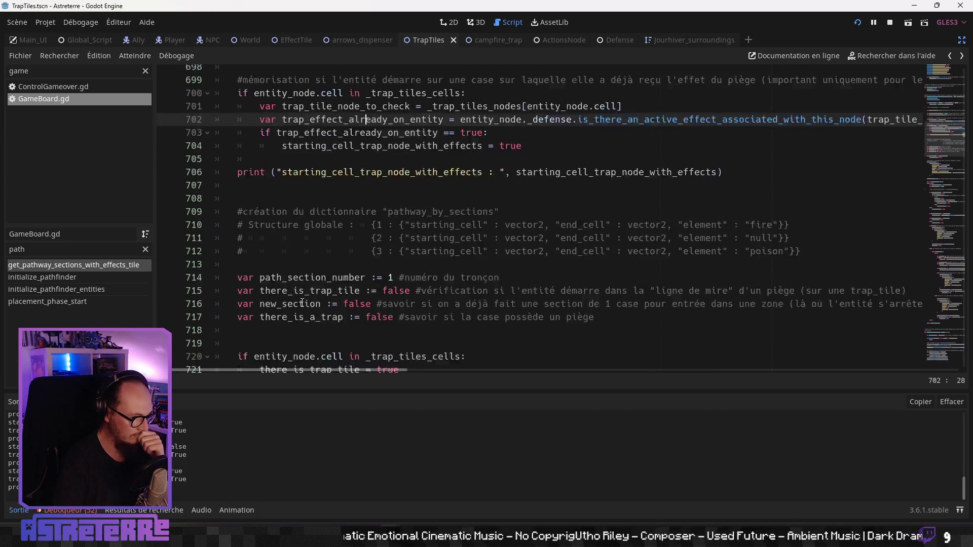
{"action": "scroll", "coordinate": [302, 303], "scroll_direction": "down", "scroll_amount": 20}
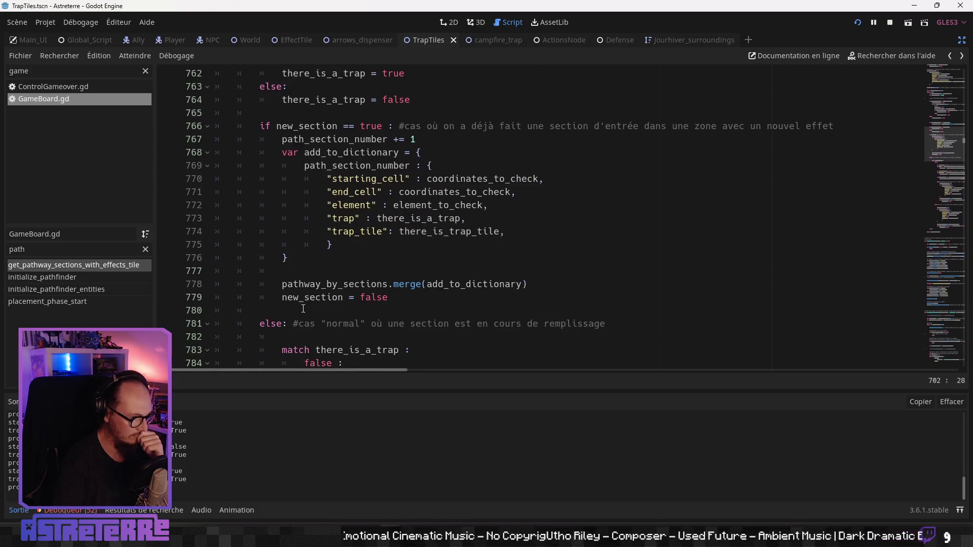
{"action": "scroll", "coordinate": [303, 309], "scroll_direction": "down", "scroll_amount": 16}
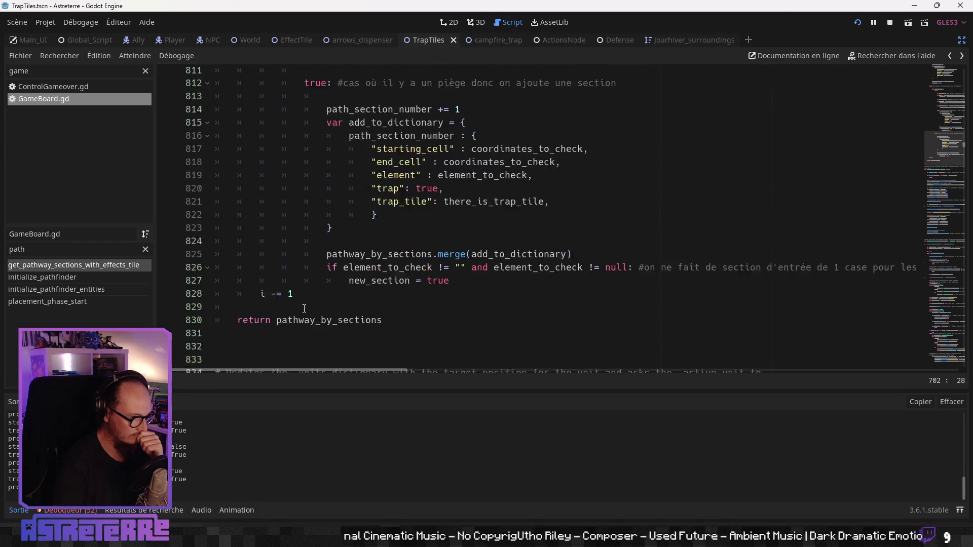
{"action": "scroll", "coordinate": [304, 309], "scroll_direction": "down", "scroll_amount": 1}
- Insert a new line above the return and begin a print statement with double quotes
{"action": "left_click", "coordinate": [287, 285]}
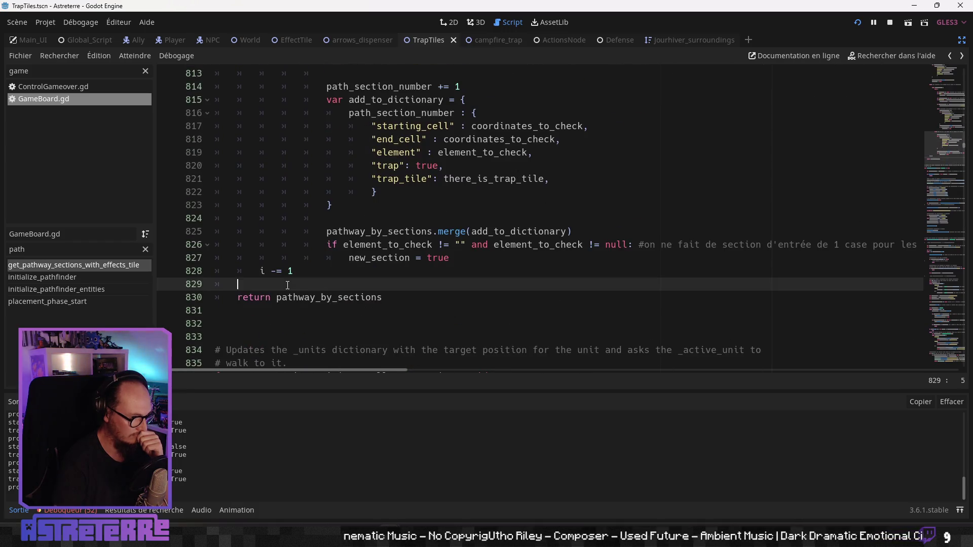
{"action": "key", "text": "Return"}
{"action": "key", "text": "Return"}
{"action": "key", "text": "Up"}
{"action": "type", "text": "pri"}
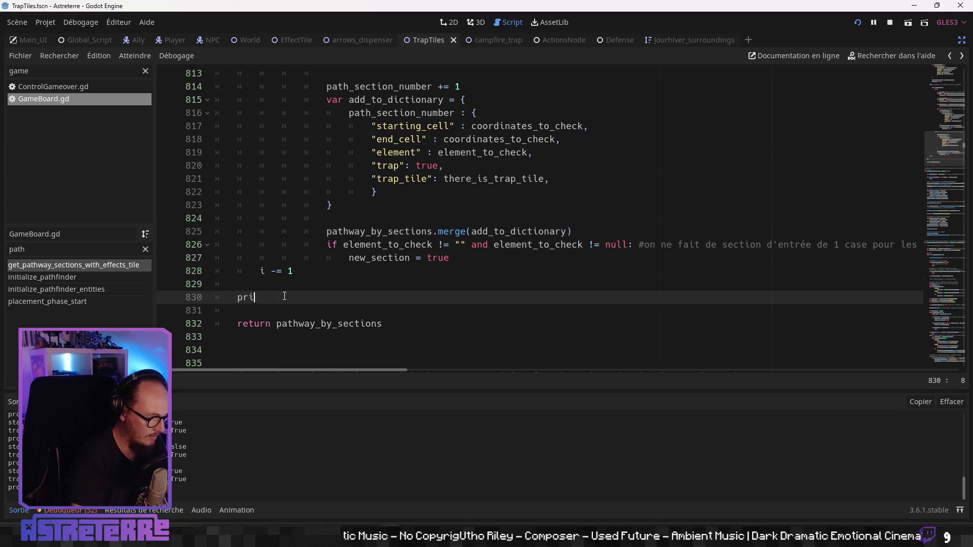
{"action": "type", "text": "nt ('"}
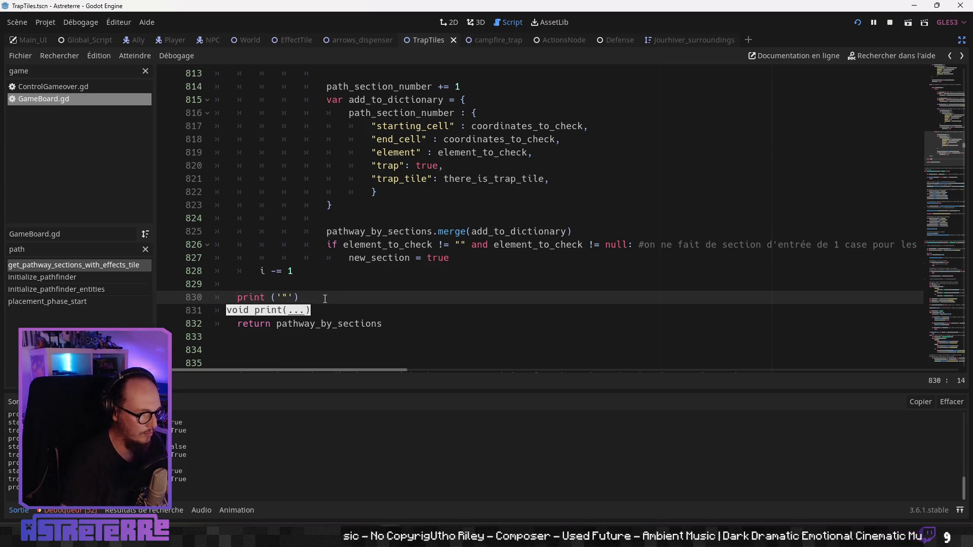
{"action": "key", "text": "BackSpace"}
{"action": "type", "text": "\""}
{"action": "left_click", "coordinate": [334, 324]}
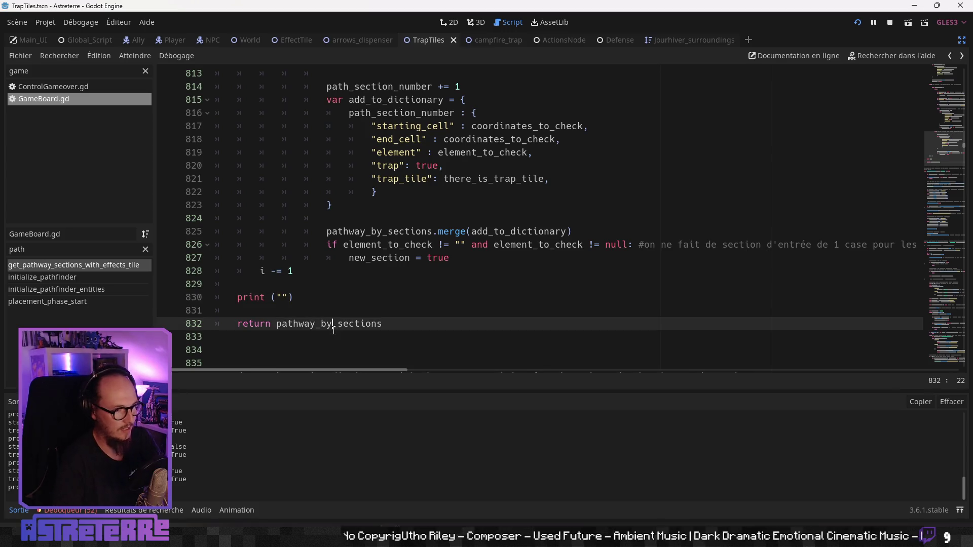
{"action": "left_click", "coordinate": [334, 331]}
- Complete print("pathway_by_sections : ", pathway_by_sections), then save and run with F5
{"action": "double_click", "coordinate": [330, 324]}
{"action": "key", "text": "ctrl+c"}
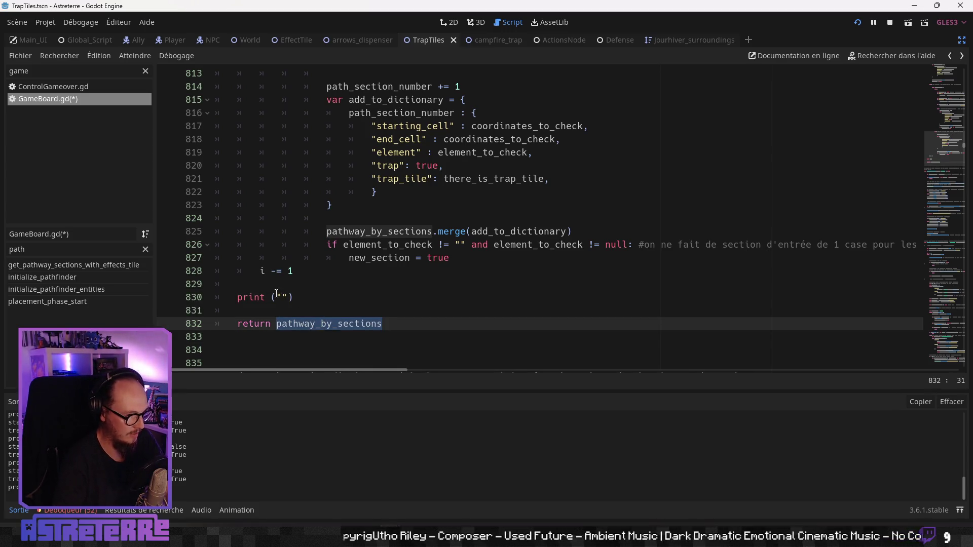
{"action": "left_click", "coordinate": [287, 295]}
{"action": "key", "text": "ctrl+v"}
{"action": "type", "text": ": \""}
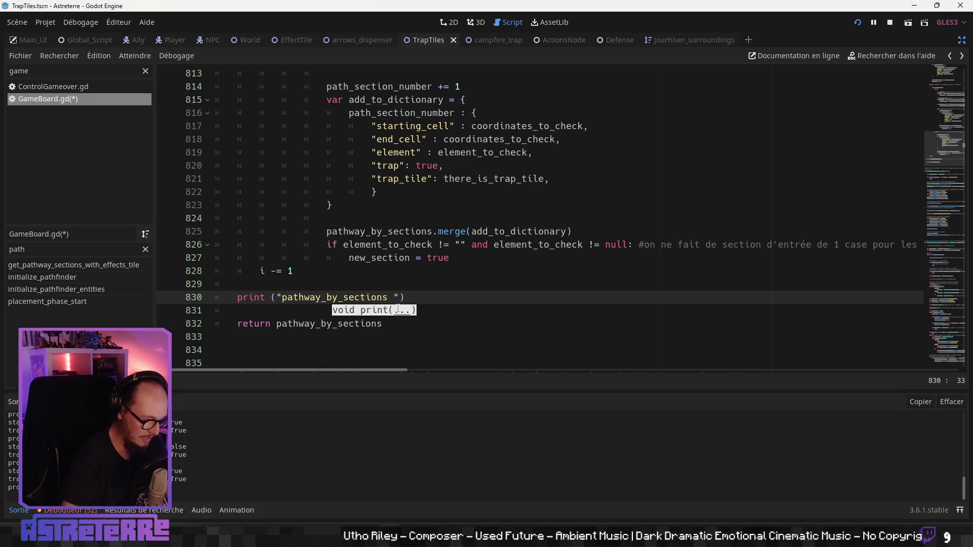
{"action": "type", "text": ","}
{"action": "key", "text": "ctrl+v"}
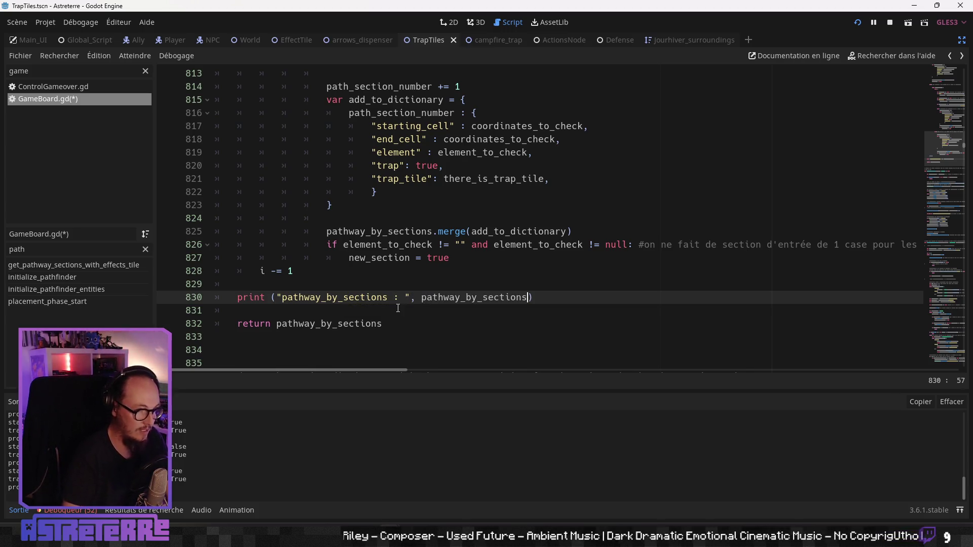
{"action": "key", "text": "Up"}
{"action": "key", "text": "Up"}
{"action": "left_click", "coordinate": [511, 299]}
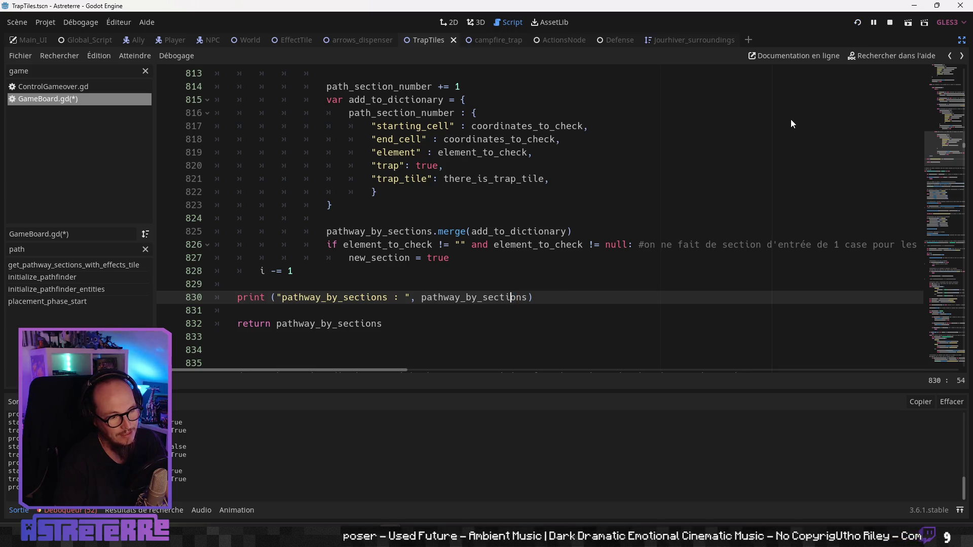
{"action": "key", "text": "F5"}
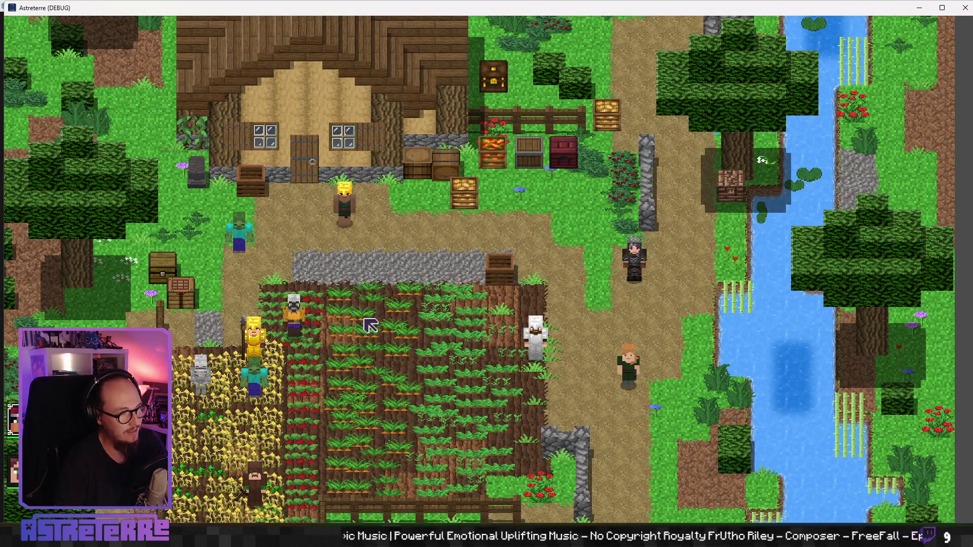
- Walk the blonde character onto the field and stash the gold and iron armour plus campfire in inventory
{"action": "left_click", "coordinate": [370, 326]}
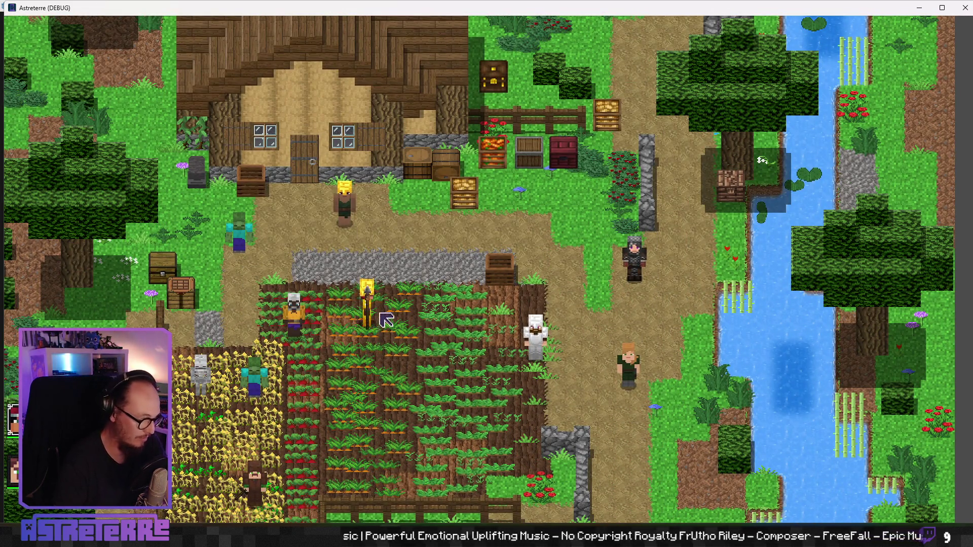
{"action": "key", "text": "e"}
{"action": "left_click", "coordinate": [264, 451]}
{"action": "left_click", "coordinate": [323, 451]}
{"action": "left_click", "coordinate": [382, 451]}
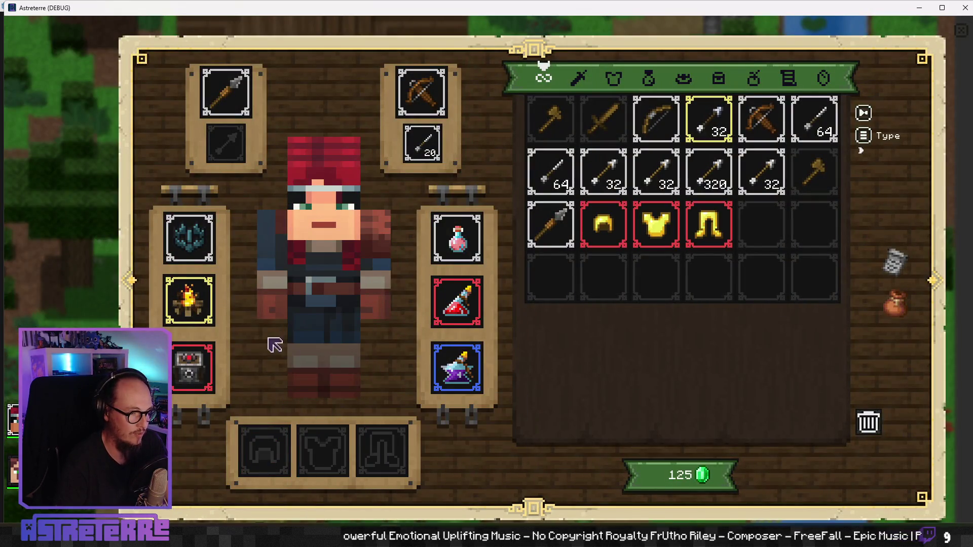
{"action": "left_click", "coordinate": [189, 304]}
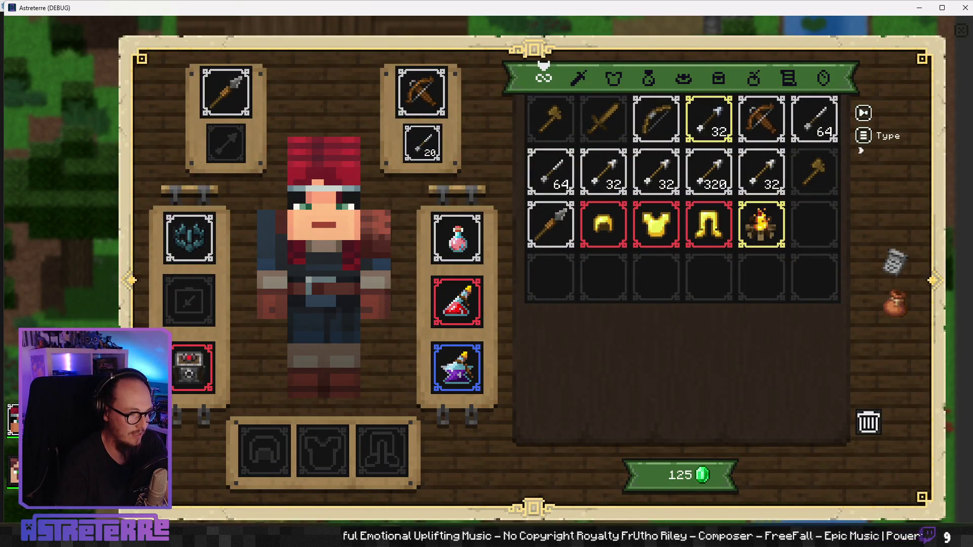
{"action": "key", "text": "Tab"}
{"action": "left_click", "coordinate": [324, 456]}
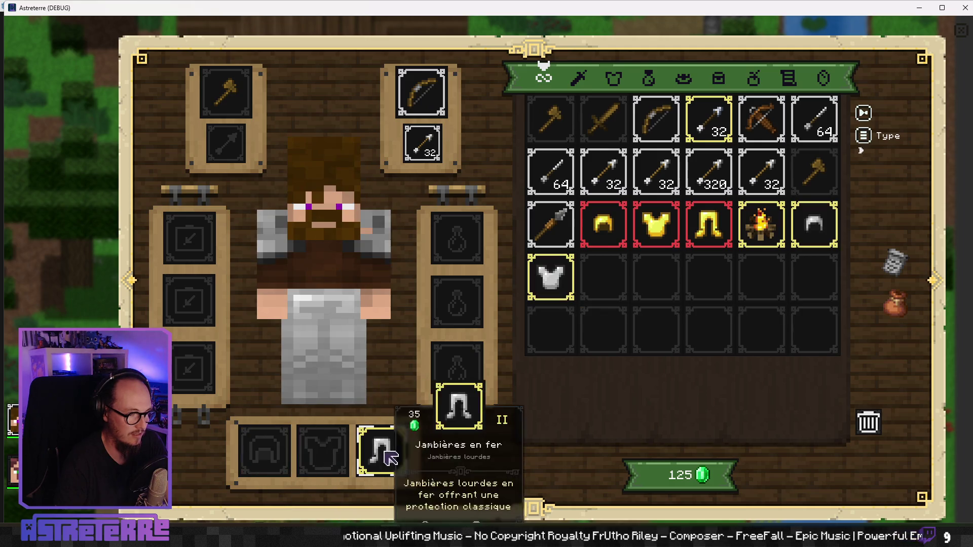
{"action": "left_click", "coordinate": [375, 451]}
{"action": "key", "text": "Escape"}
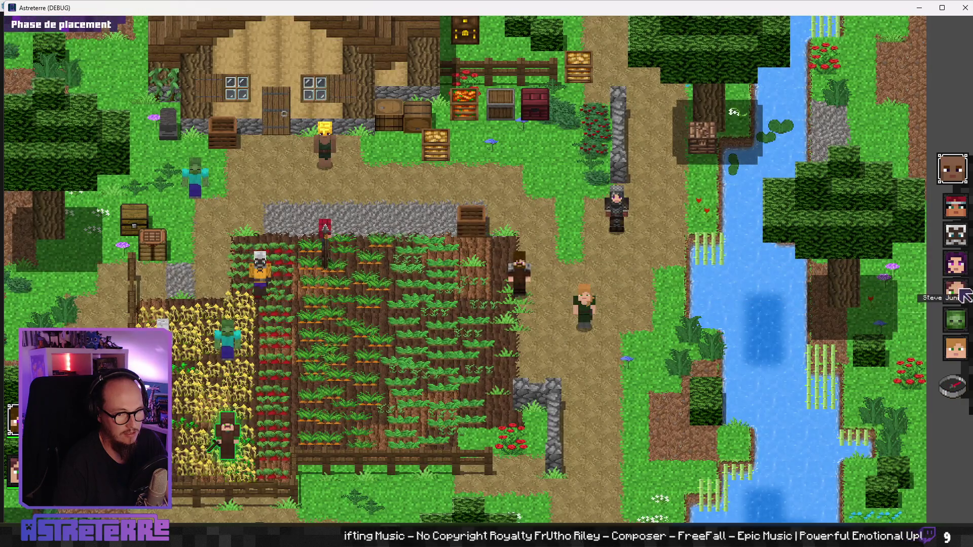
- Place a unit mid-field, end the placement phase, and shrink the game window
{"action": "left_click_drag", "start_coordinate": [227, 436], "coordinate": [291, 376]}
{"action": "left_click", "coordinate": [953, 387]}
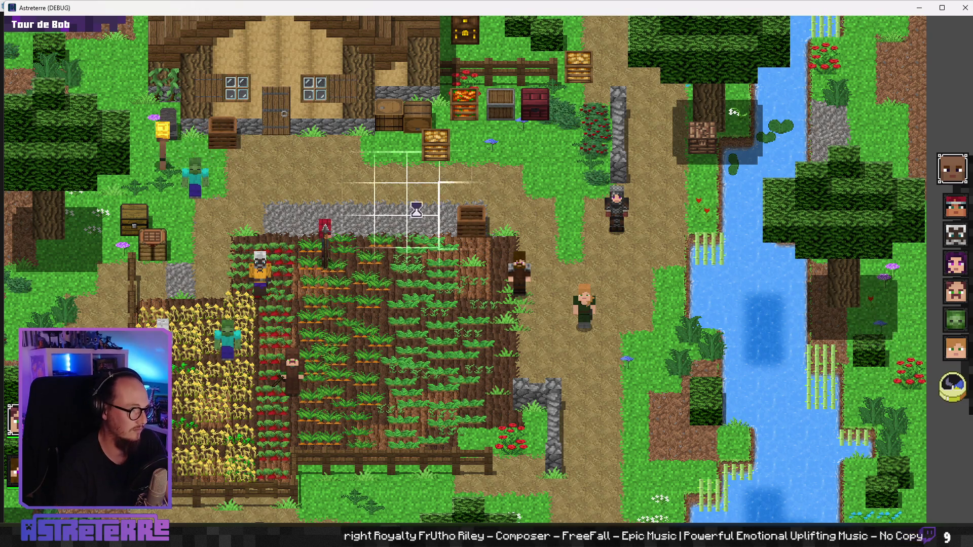
{"action": "left_click", "coordinate": [941, 8]}
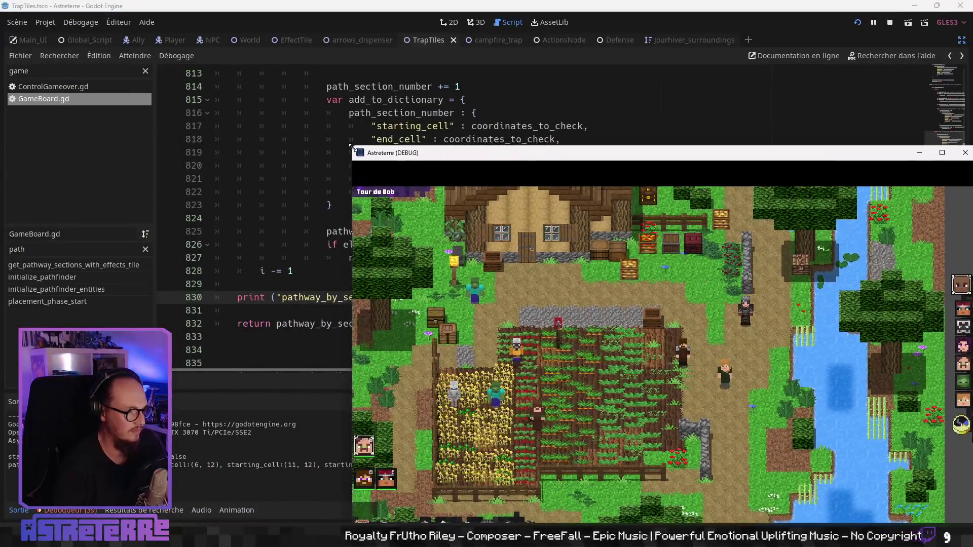
- Reposition the game window, select the campfire trap, end the turn, and return to the script editor
{"action": "mouse_move", "coordinate": [375, 152]}
{"action": "left_mouse_down"}
{"action": "mouse_move", "coordinate": [207, 78]}
{"action": "mouse_move", "coordinate": [327, 25]}
{"action": "left_mouse_up"}
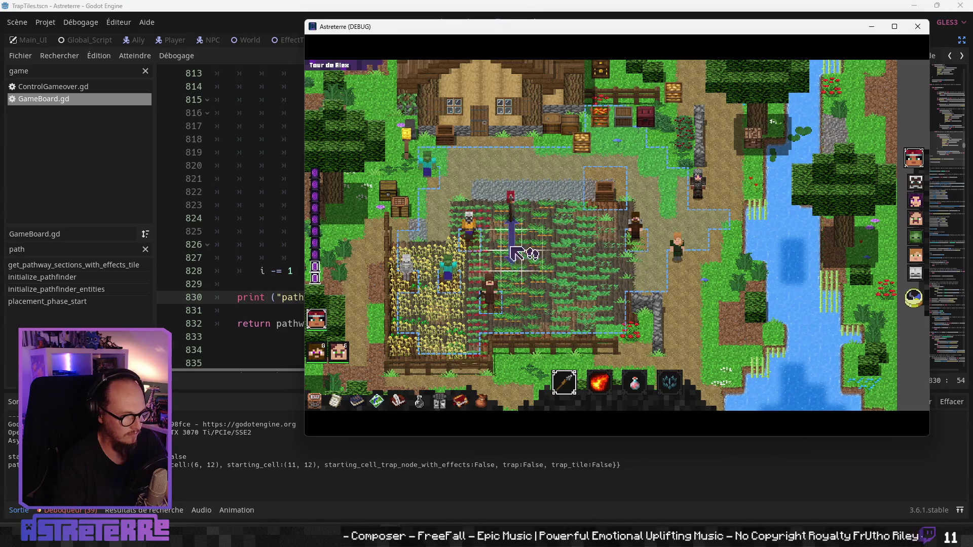
{"action": "mouse_move", "coordinate": [660, 389]}
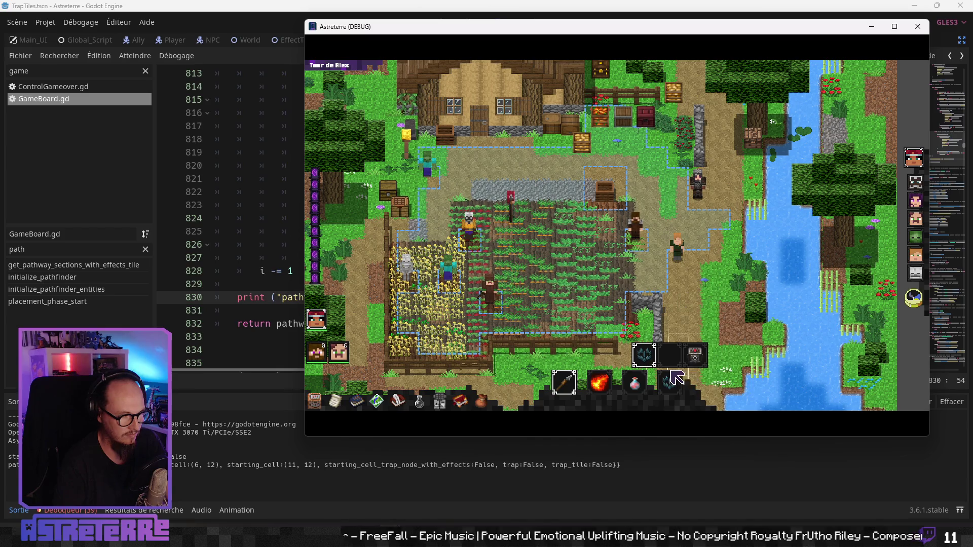
{"action": "key", "text": "i"}
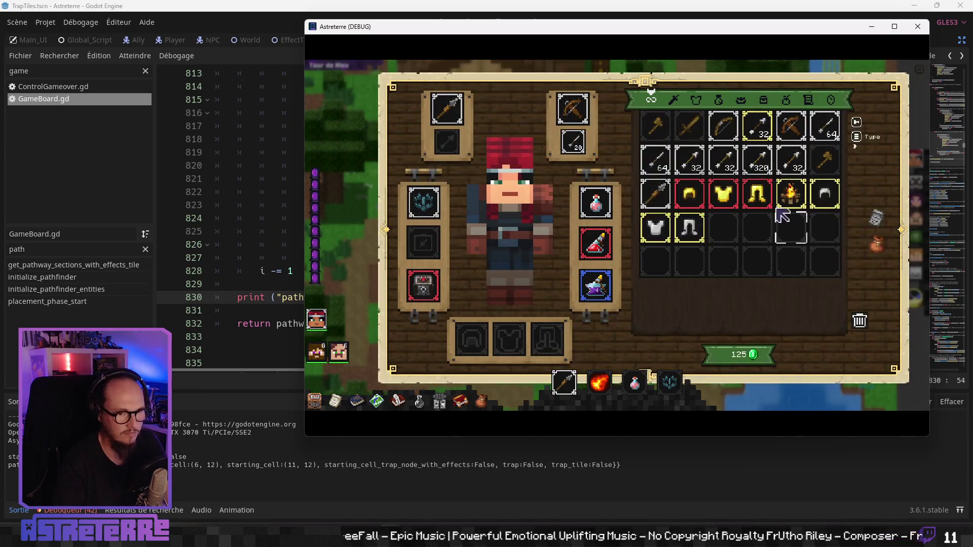
{"action": "key", "text": "i"}
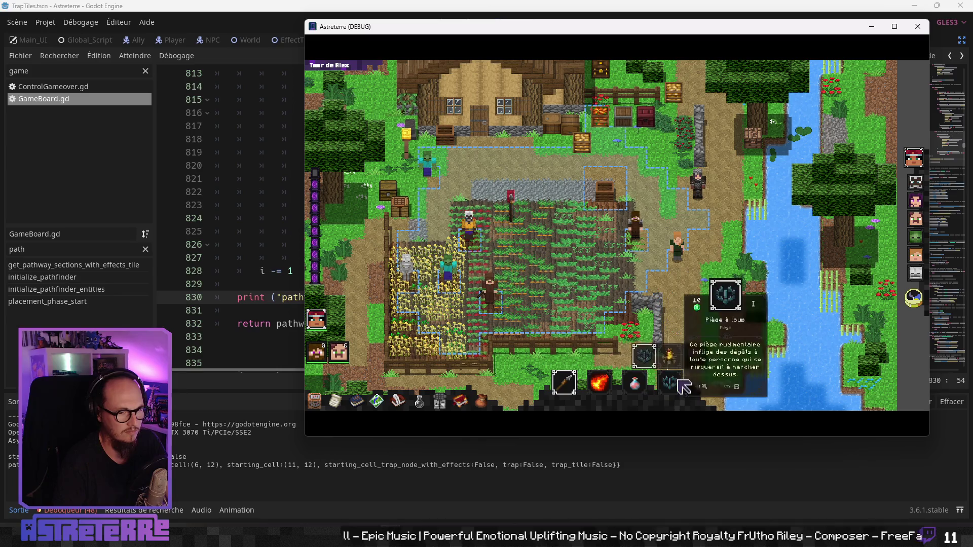
{"action": "left_click", "coordinate": [669, 356]}
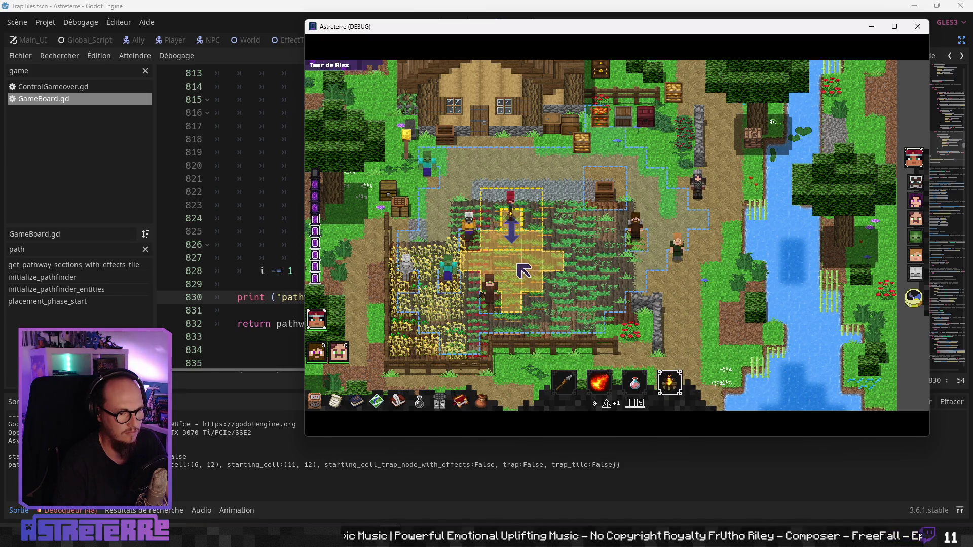
{"action": "mouse_move", "coordinate": [684, 393]}
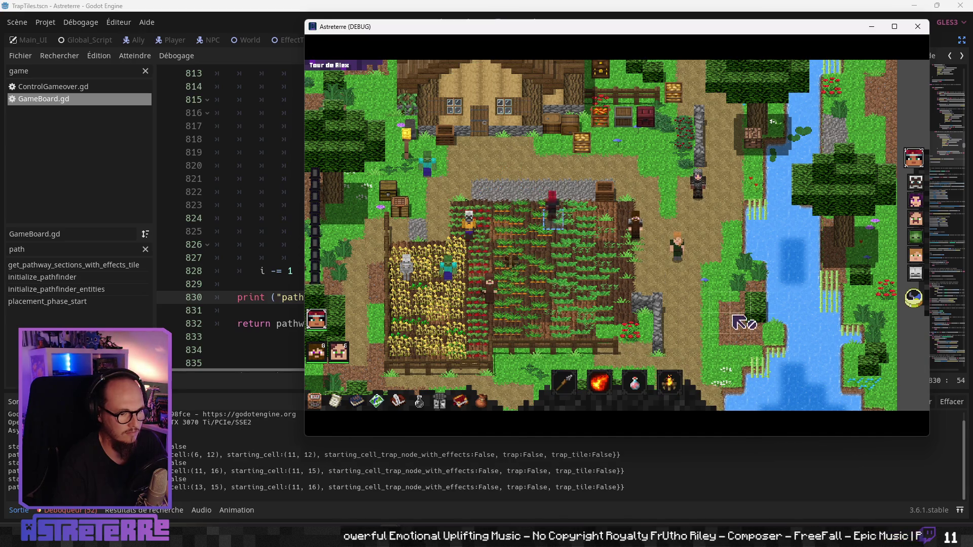
{"action": "left_click", "coordinate": [913, 302]}
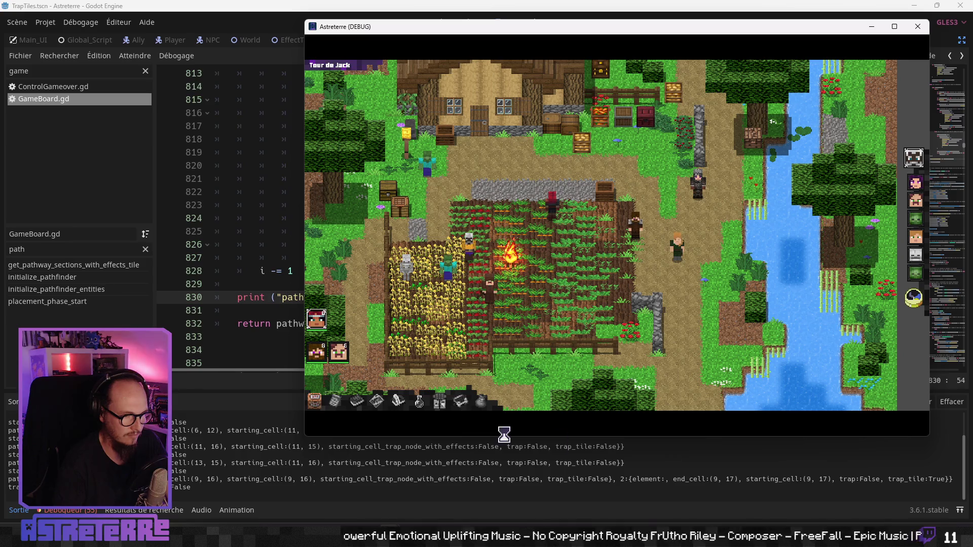
{"action": "left_click", "coordinate": [278, 248]}
{"action": "left_click", "coordinate": [400, 231]}
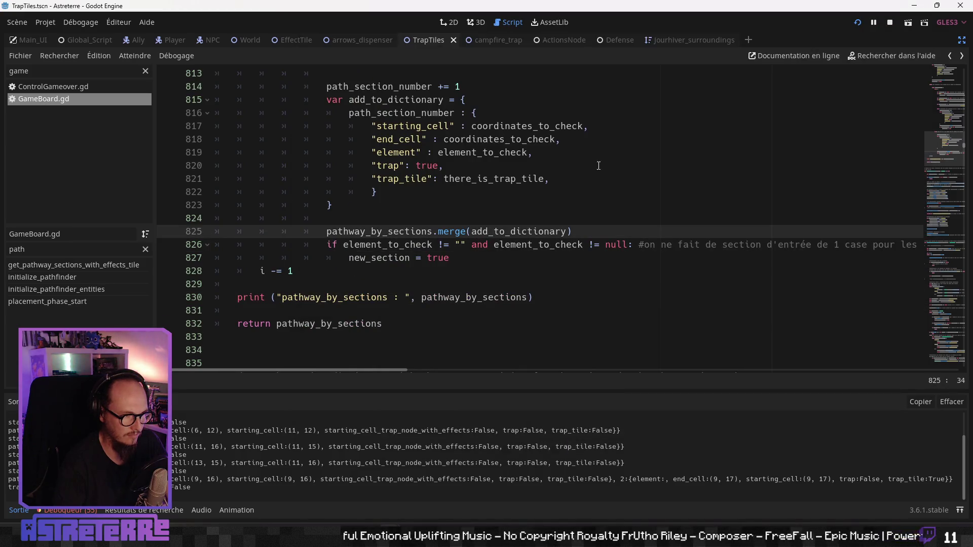
{"action": "type", "text": "loop"}
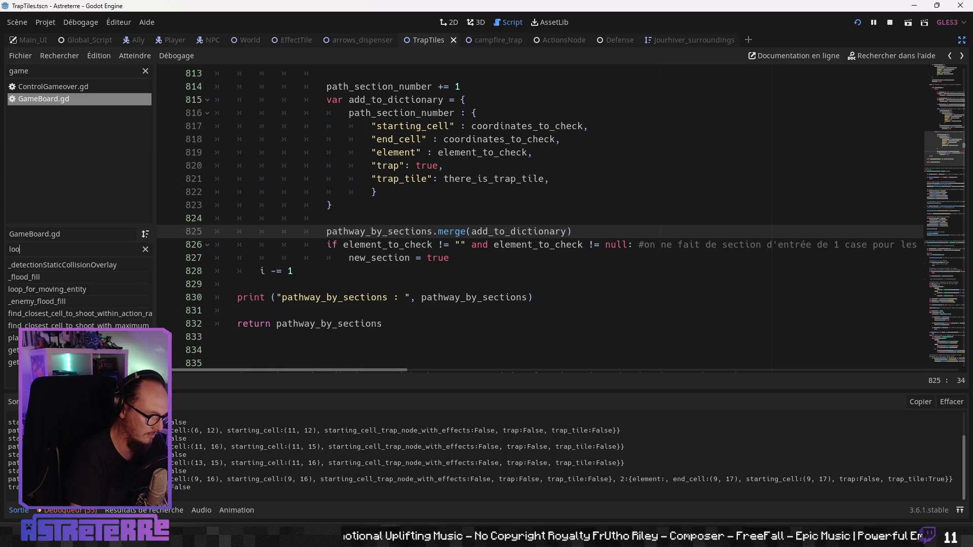
{"action": "left_click", "coordinate": [98, 268]}
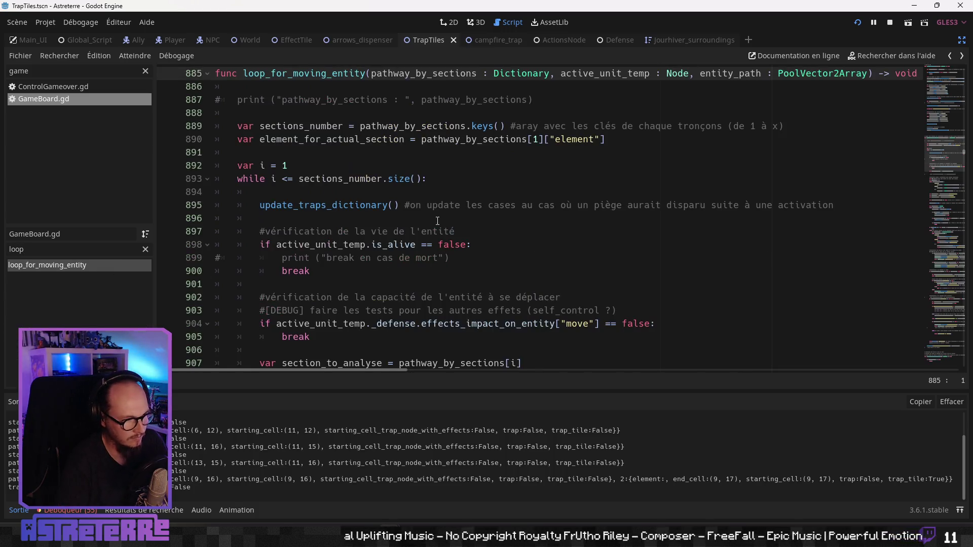
{"action": "left_click", "coordinate": [425, 201]}
{"action": "scroll", "coordinate": [428, 210], "scroll_direction": "down", "scroll_amount": 4}
{"action": "scroll", "coordinate": [428, 209], "scroll_direction": "down", "scroll_amount": 19}
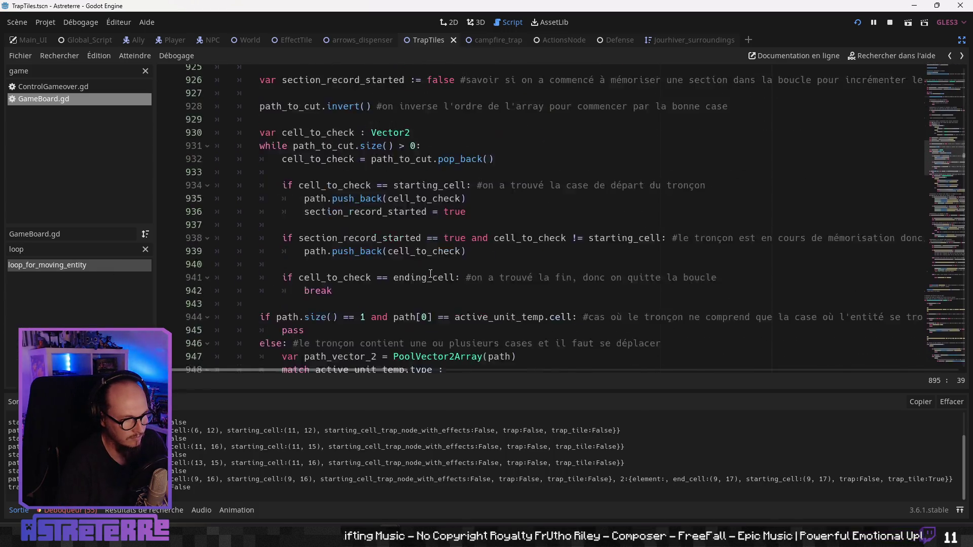
{"action": "scroll", "coordinate": [431, 273], "scroll_direction": "down", "scroll_amount": 5}
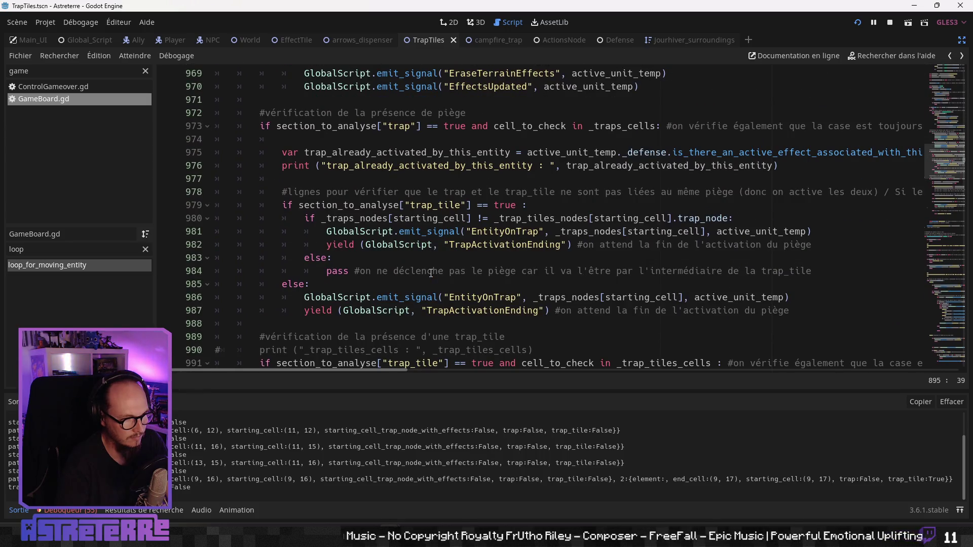
{"action": "scroll", "coordinate": [431, 272], "scroll_direction": "down", "scroll_amount": 1}
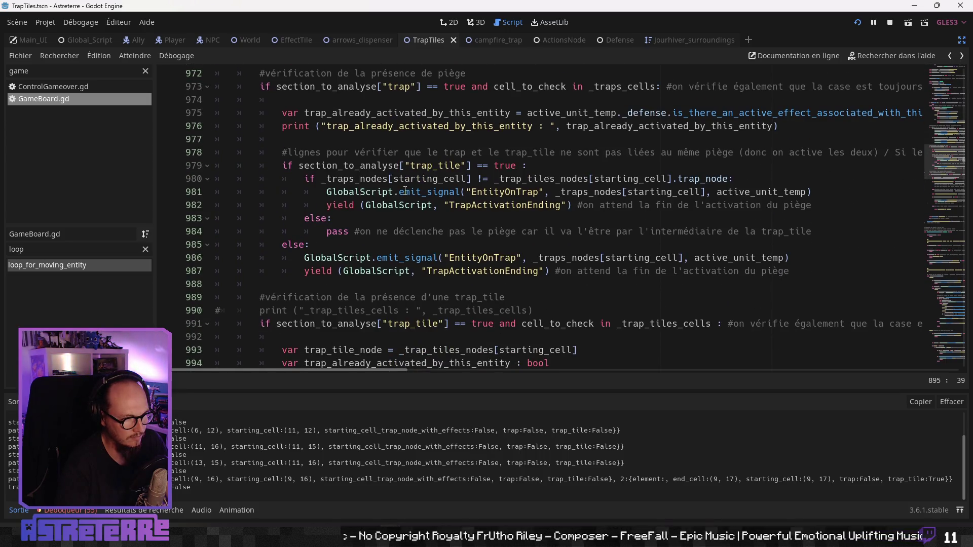
{"action": "scroll", "coordinate": [405, 192], "scroll_direction": "up", "scroll_amount": 1}
{"action": "left_click", "coordinate": [375, 155]}
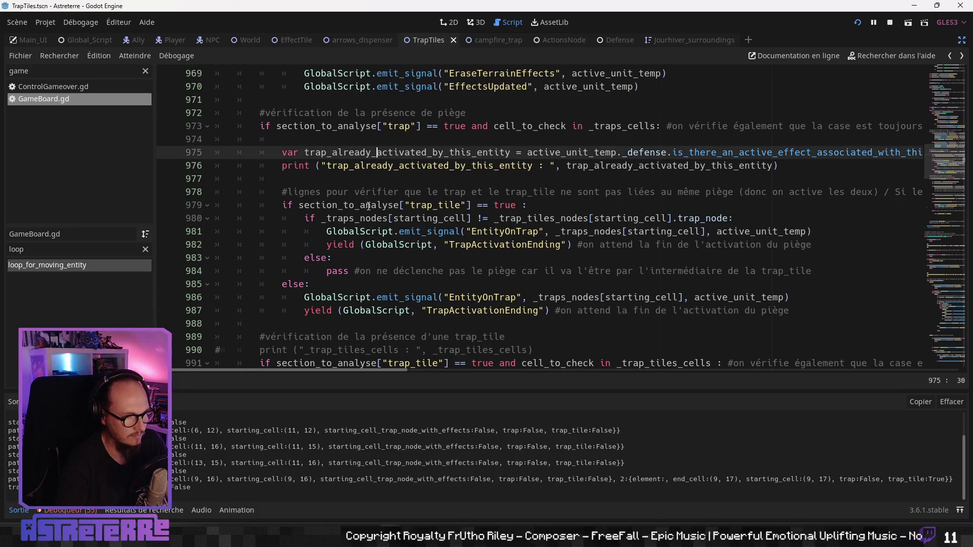
{"action": "left_click", "coordinate": [366, 205]}
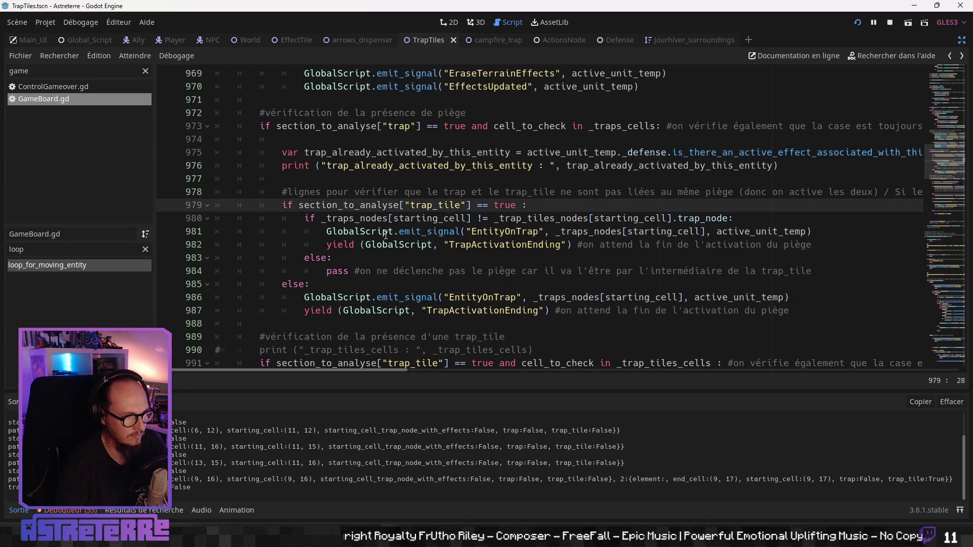
{"action": "scroll", "coordinate": [385, 235], "scroll_direction": "down", "scroll_amount": 11}
{"action": "scroll", "coordinate": [385, 236], "scroll_direction": "up", "scroll_amount": 5}
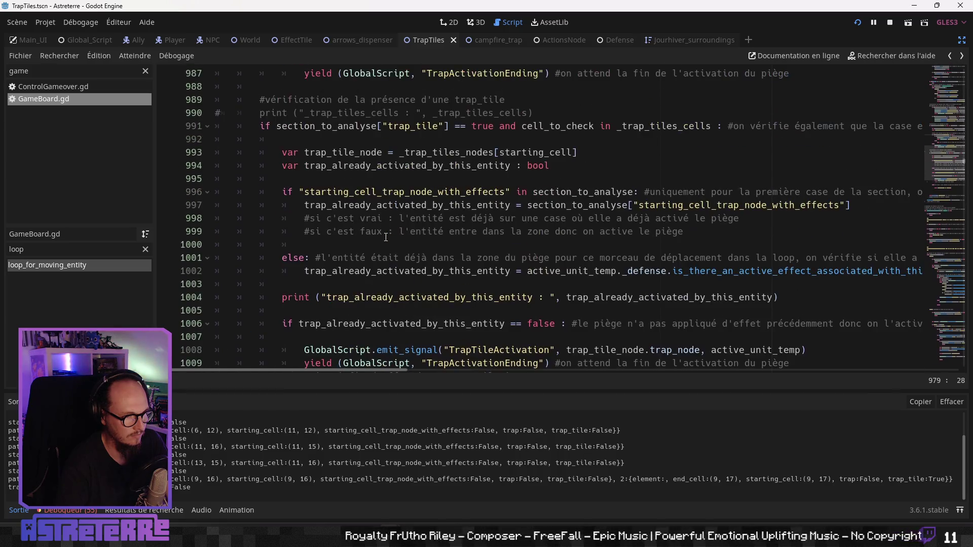
{"action": "scroll", "coordinate": [385, 237], "scroll_direction": "up", "scroll_amount": 3}
{"action": "left_click", "coordinate": [387, 237]}
{"action": "scroll", "coordinate": [387, 238], "scroll_direction": "up", "scroll_amount": 3}
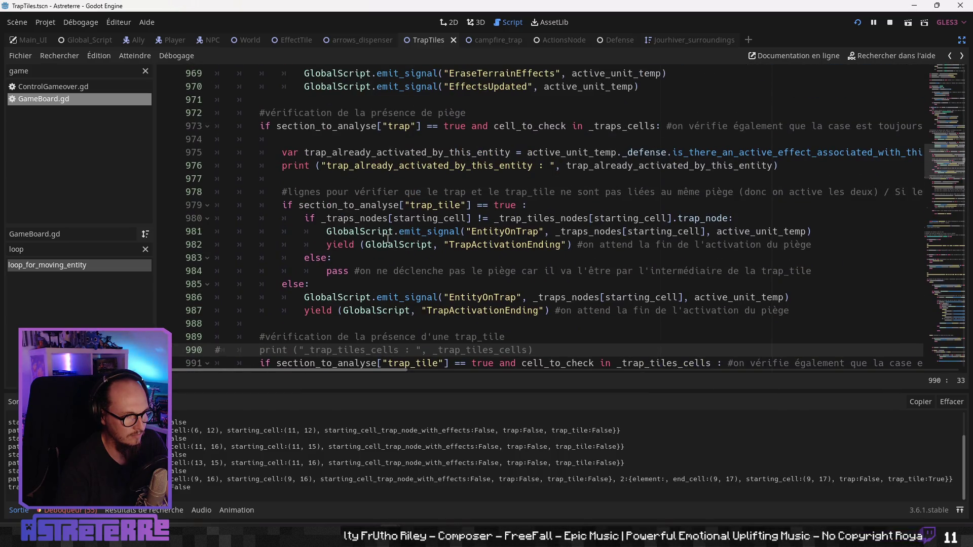
{"action": "scroll", "coordinate": [388, 239], "scroll_direction": "down", "scroll_amount": 2}
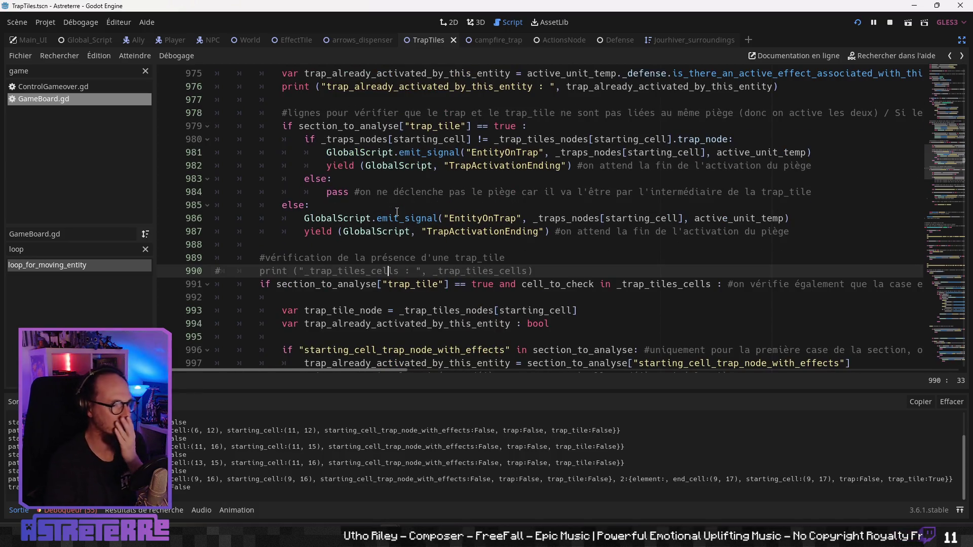
{"action": "scroll", "coordinate": [397, 212], "scroll_direction": "down", "scroll_amount": 4}
{"action": "left_click", "coordinate": [390, 222]}
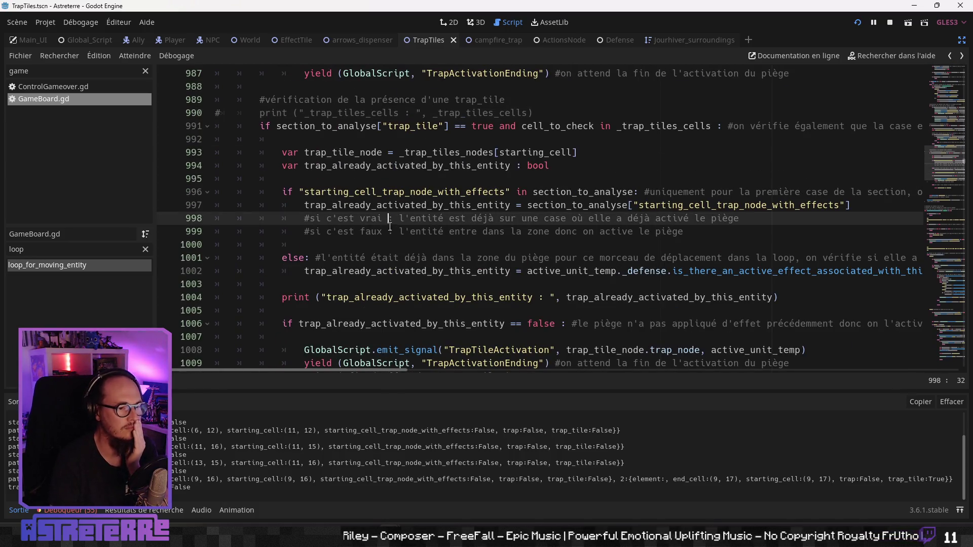
{"action": "scroll", "coordinate": [393, 233], "scroll_direction": "down", "scroll_amount": 2}
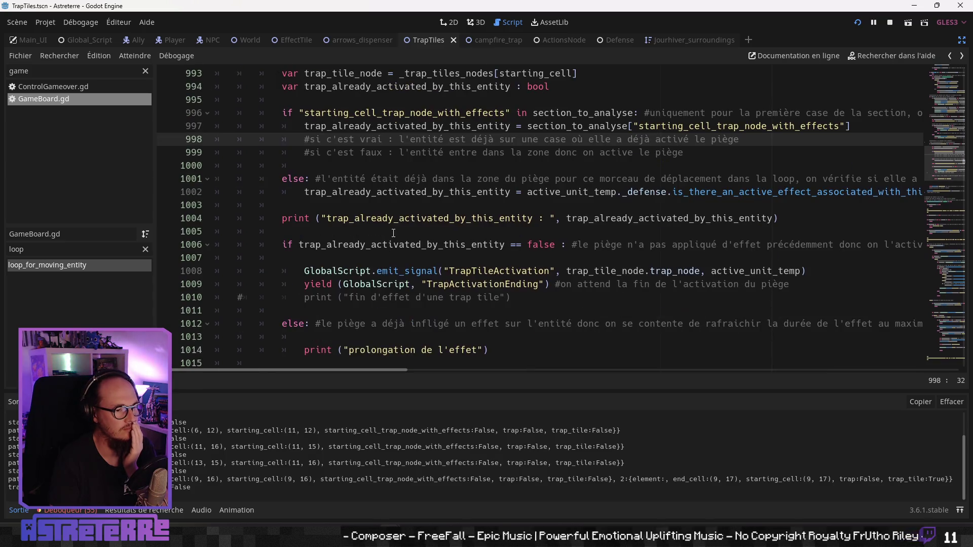
{"action": "left_click", "coordinate": [398, 192]}
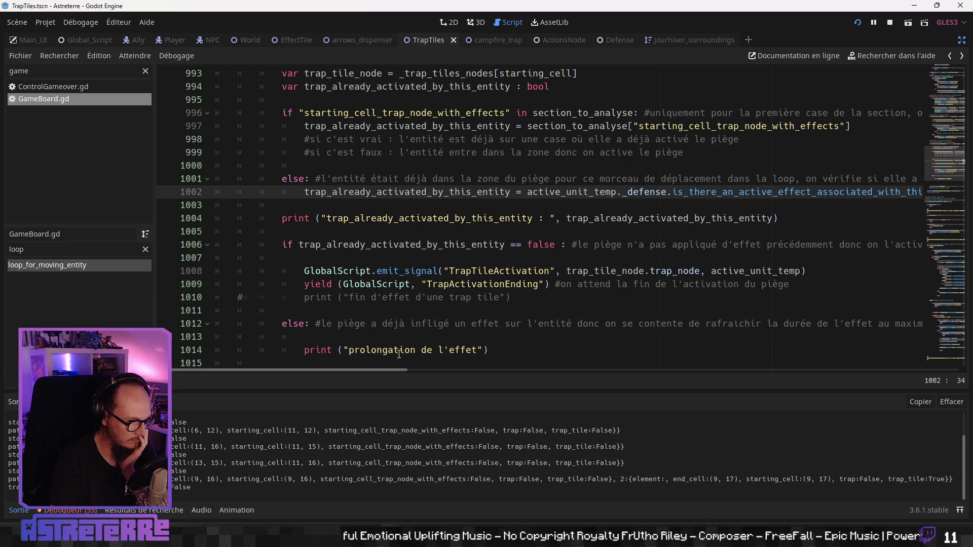
{"action": "mouse_move", "coordinate": [368, 369]}
{"action": "left_mouse_down"}
{"action": "mouse_move", "coordinate": [451, 363]}
{"action": "mouse_move", "coordinate": [325, 360]}
{"action": "left_mouse_up"}
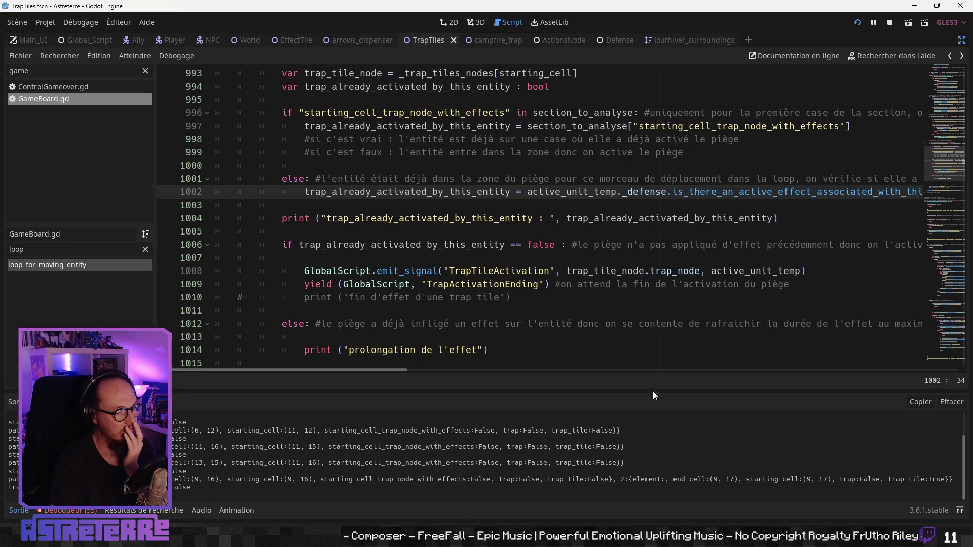
- Bring the game forward, end two turns, and walk the active character onto trap tiles beside the fire
{"action": "left_click", "coordinate": [420, 532]}
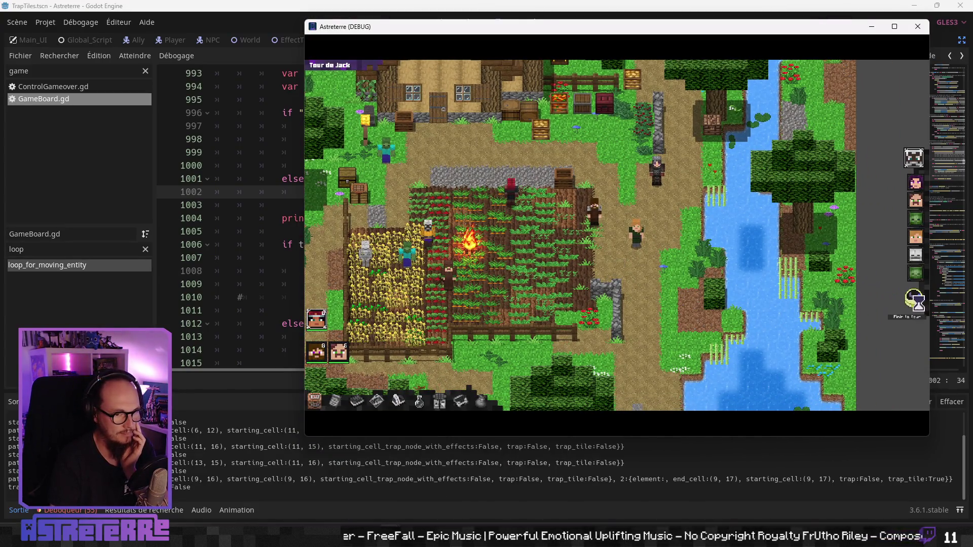
{"action": "left_click", "coordinate": [915, 302]}
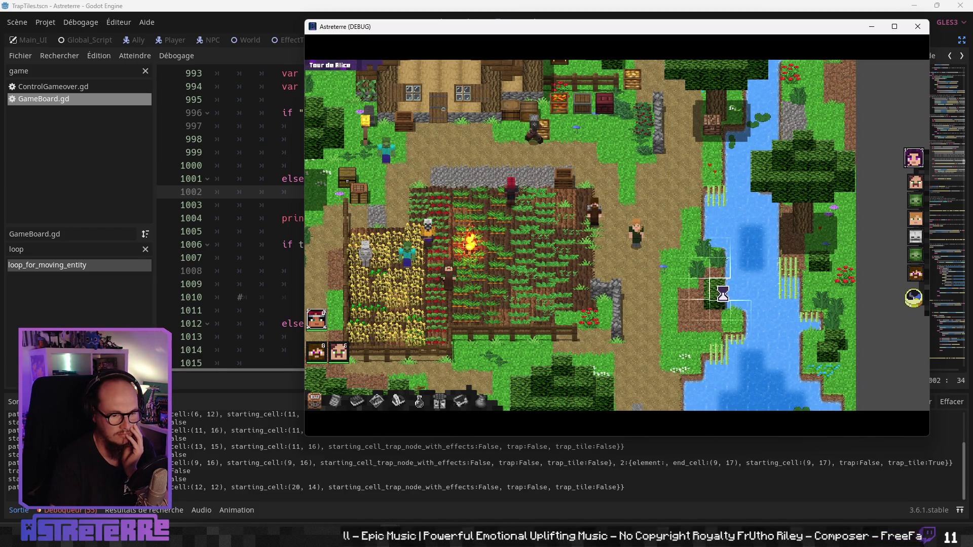
{"action": "left_click", "coordinate": [919, 314]}
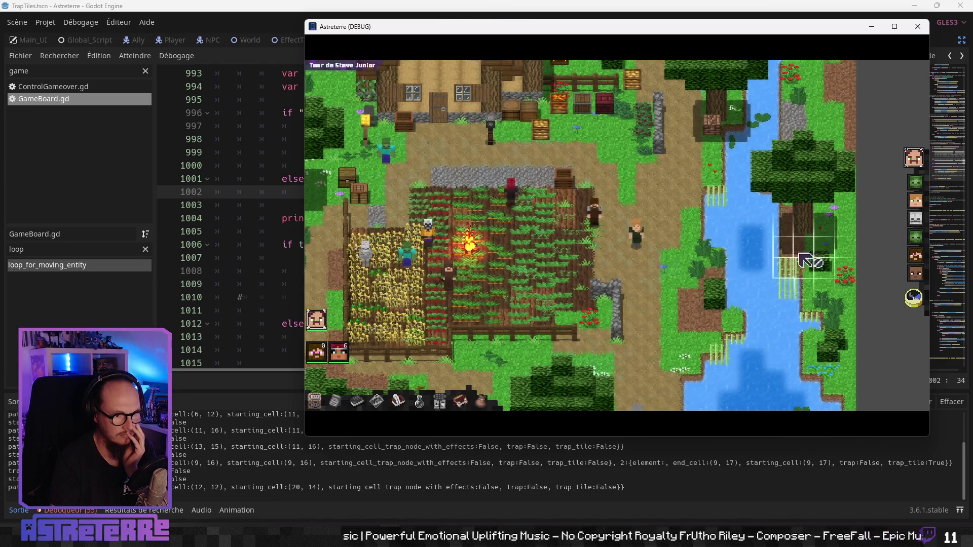
{"action": "left_click", "coordinate": [471, 294]}
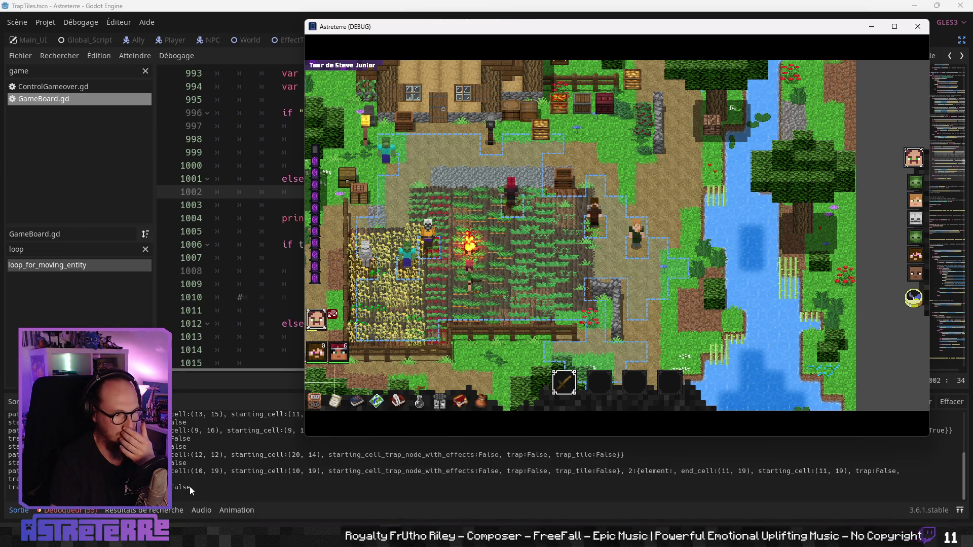
{"action": "left_click", "coordinate": [494, 300]}
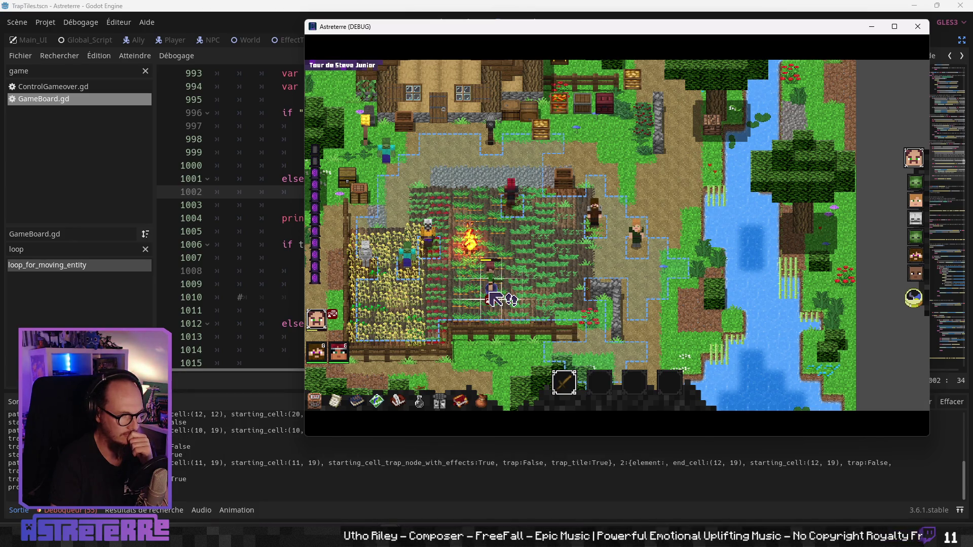
{"action": "left_click", "coordinate": [495, 299]}
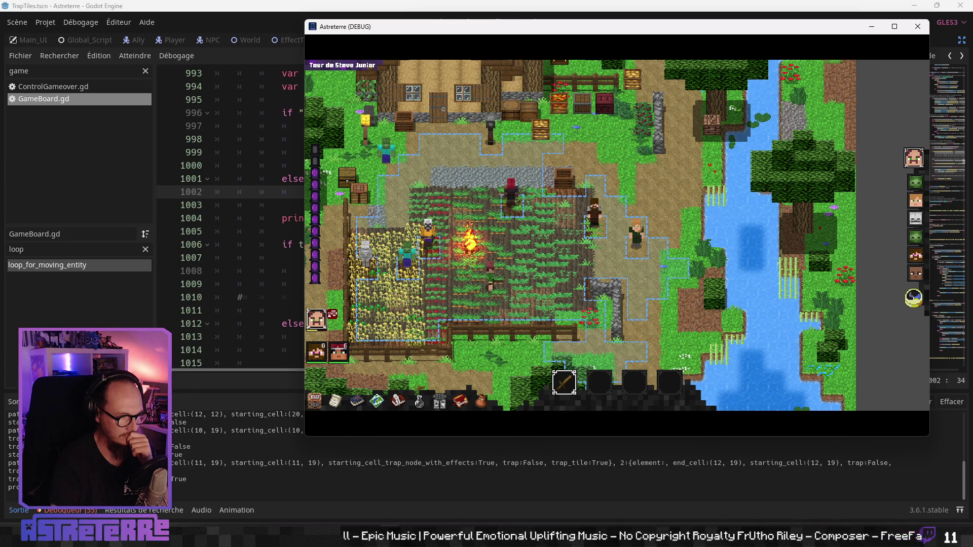
{"action": "left_click", "coordinate": [472, 292]}
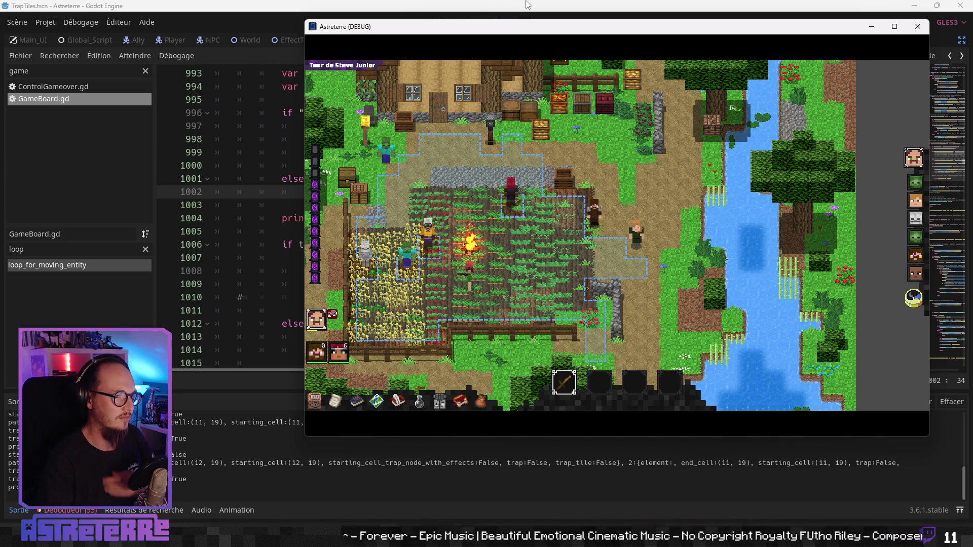
- Back in the editor, inspect the already-activated trap check and else branch, then select the method filter
{"action": "key", "text": "alt+Tab"}
{"action": "left_click", "coordinate": [429, 244]}
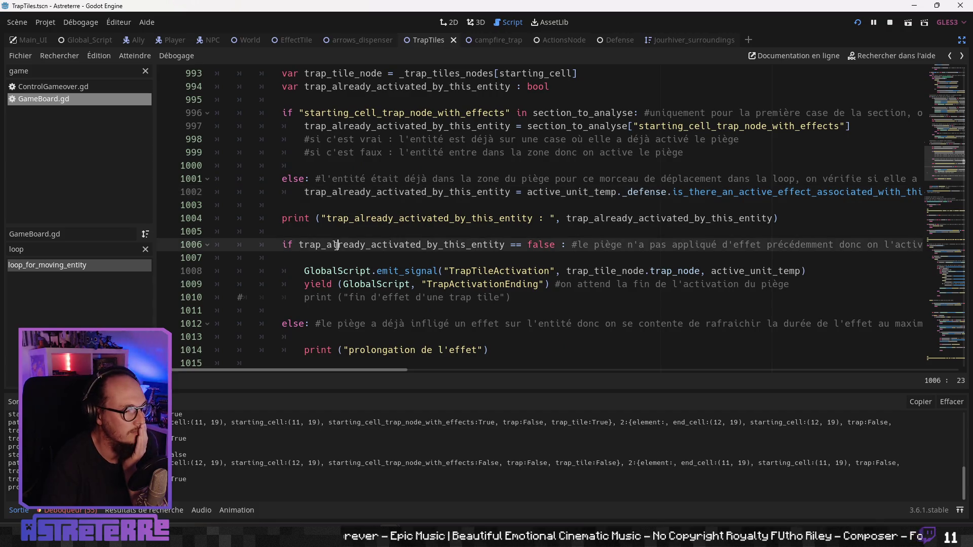
{"action": "left_click", "coordinate": [384, 179]}
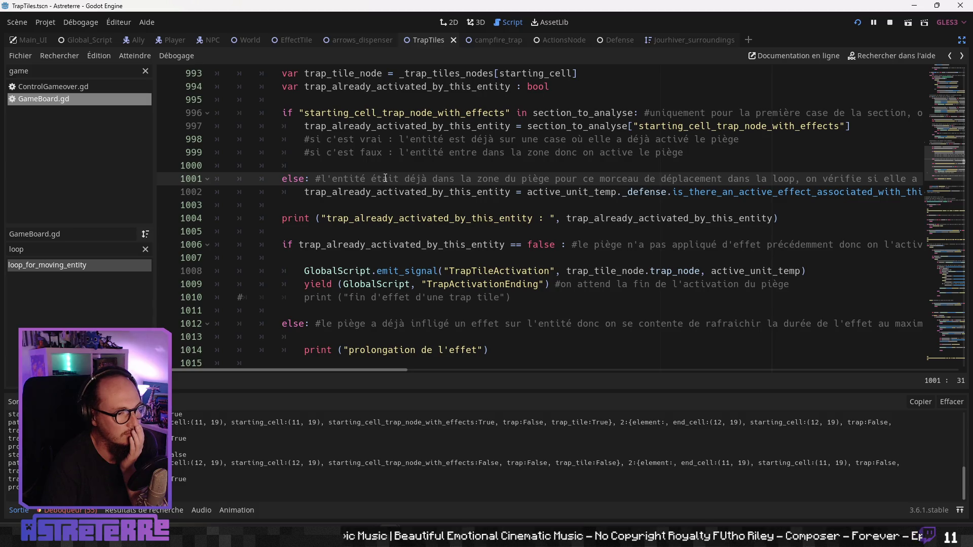
{"action": "scroll", "coordinate": [384, 178], "scroll_direction": "down", "scroll_amount": 1}
{"action": "left_click", "coordinate": [366, 205]}
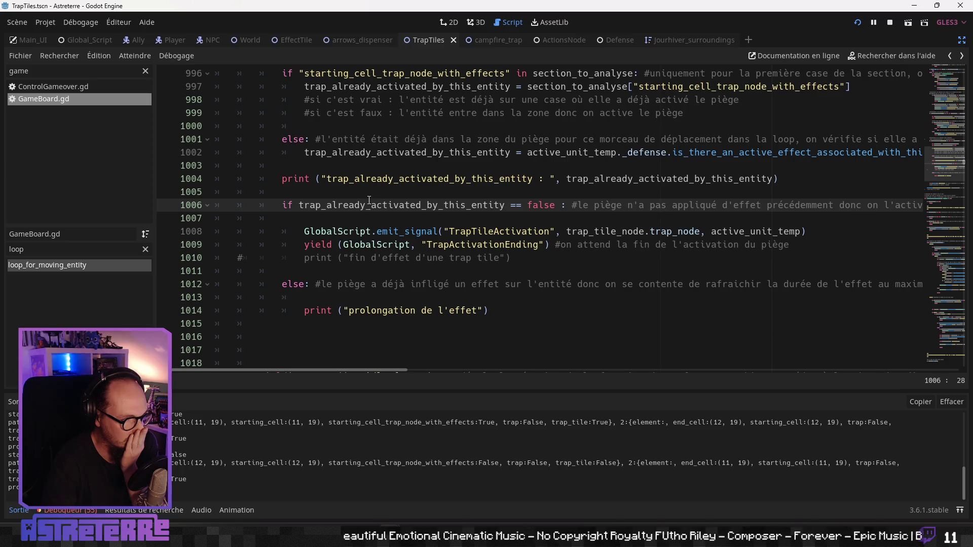
{"action": "scroll", "coordinate": [369, 200], "scroll_direction": "up", "scroll_amount": 1}
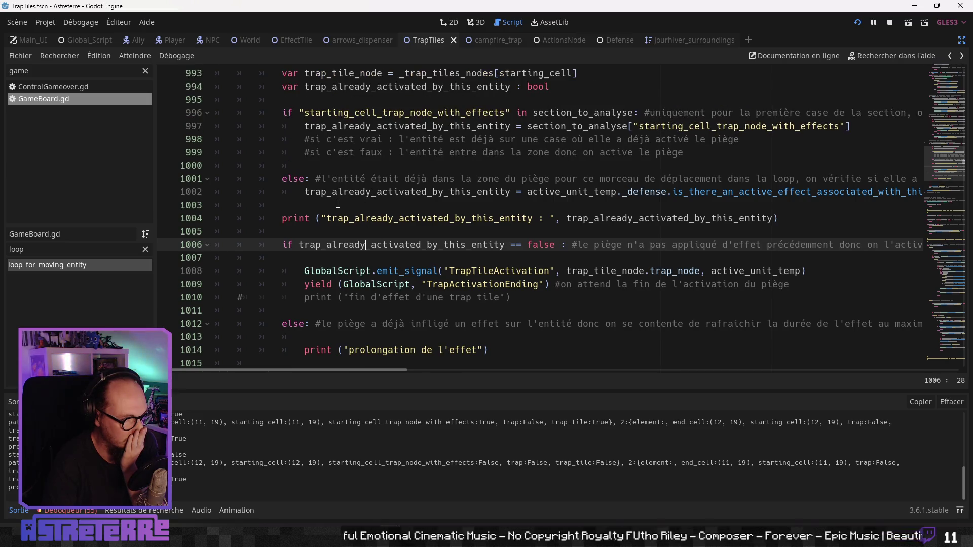
{"action": "double_click", "coordinate": [16, 249]}
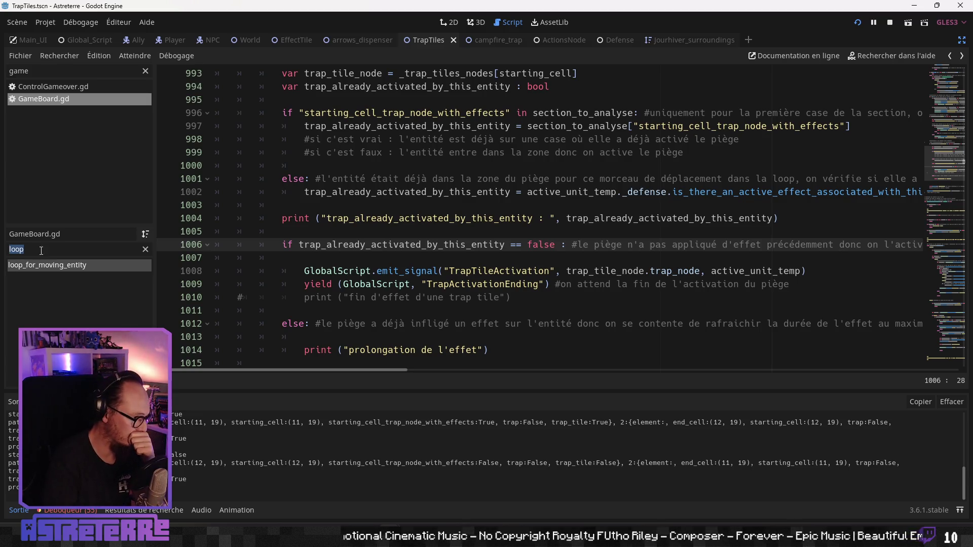
- Filter methods by 'path' and review get_pathway_sections_with_effects_tile's starting-cell trap check setting starting_cell_trap_node_with_effects
{"action": "key", "text": "Home"}
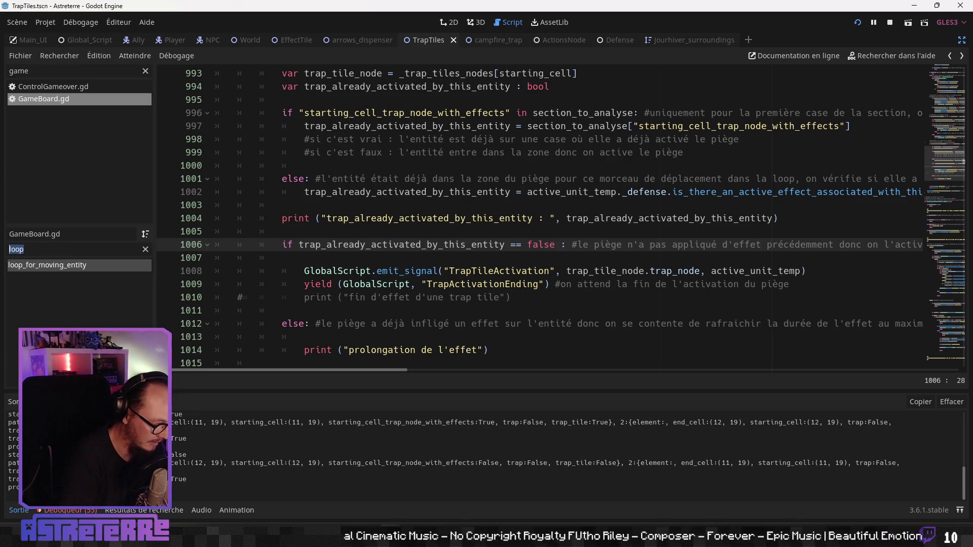
{"action": "type", "text": "path"}
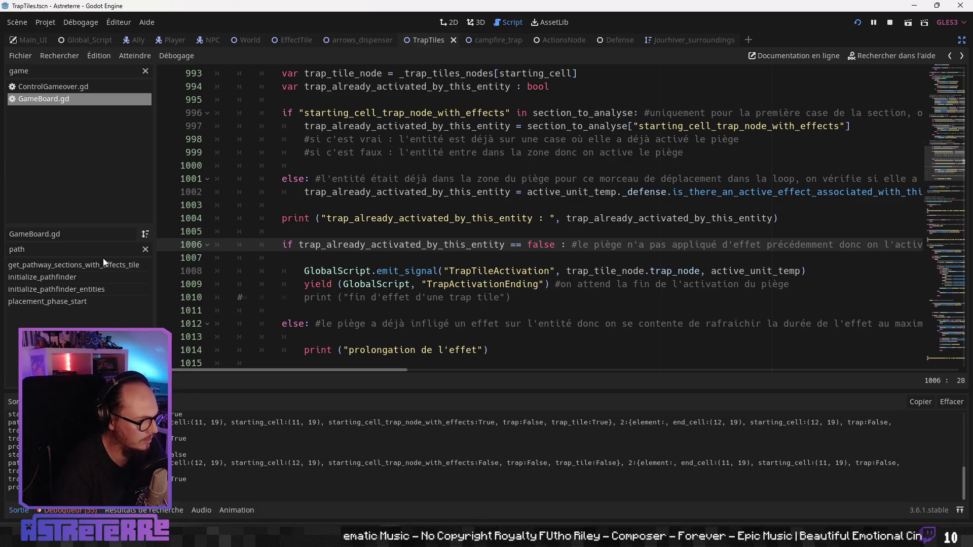
{"action": "left_click", "coordinate": [104, 265]}
{"action": "left_click", "coordinate": [348, 257]}
{"action": "scroll", "coordinate": [393, 276], "scroll_direction": "down", "scroll_amount": 2}
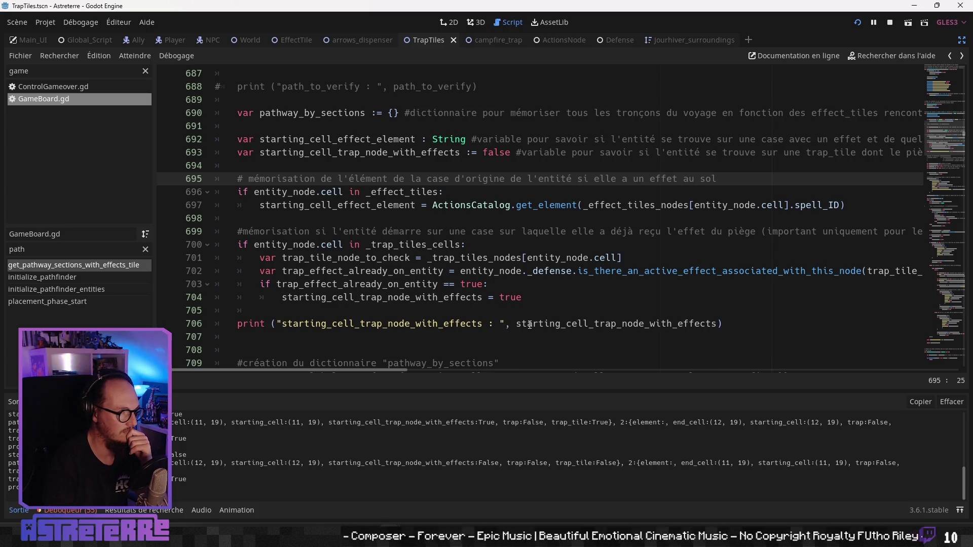
{"action": "scroll", "coordinate": [529, 325], "scroll_direction": "down", "scroll_amount": 2}
{"action": "scroll", "coordinate": [471, 262], "scroll_direction": "down", "scroll_amount": 3}
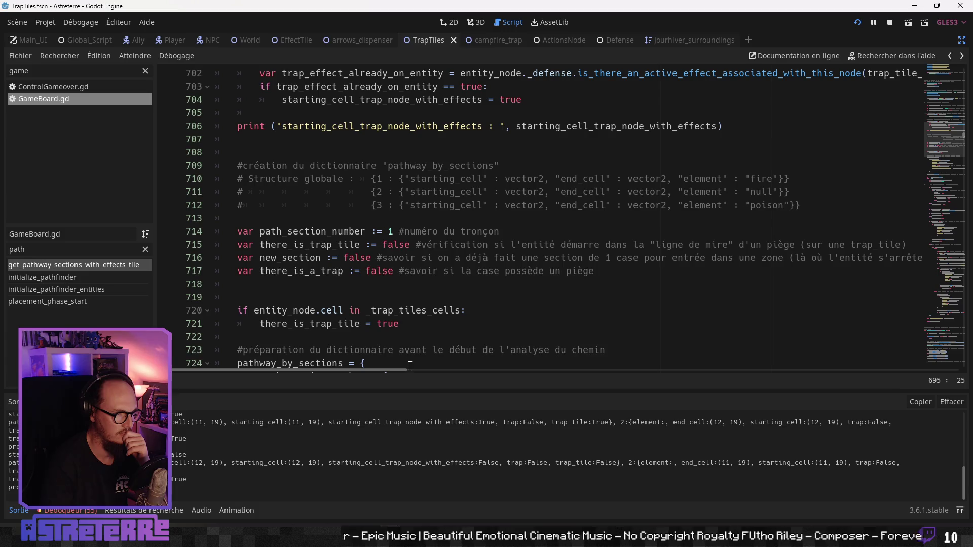
{"action": "mouse_move", "coordinate": [394, 369]}
{"action": "left_mouse_down"}
{"action": "mouse_move", "coordinate": [454, 369]}
{"action": "mouse_move", "coordinate": [384, 368]}
{"action": "left_mouse_up"}
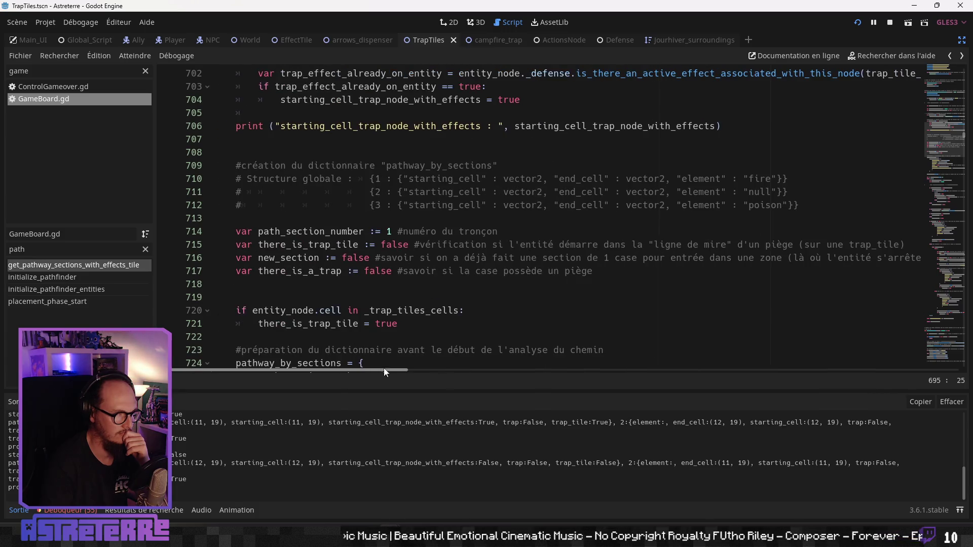
{"action": "left_click", "coordinate": [345, 272]}
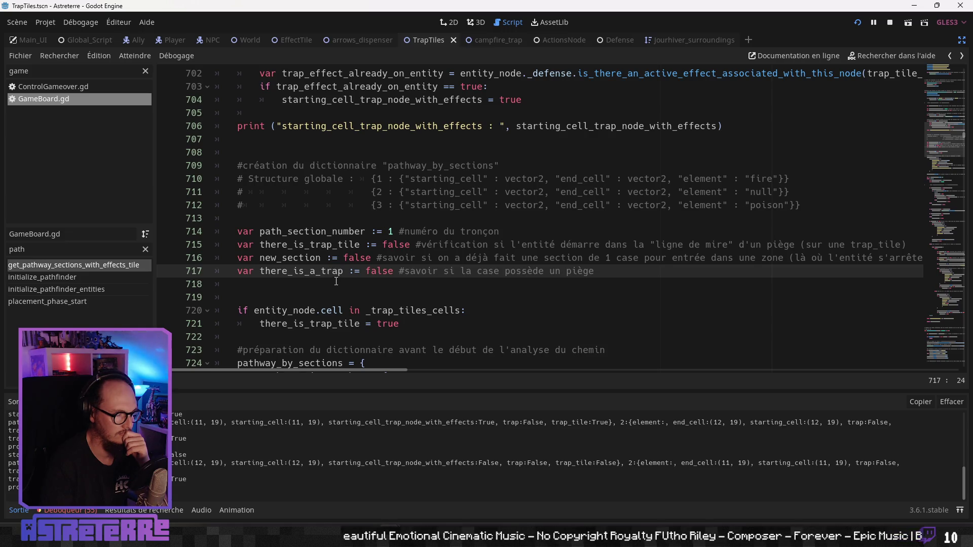
{"action": "scroll", "coordinate": [406, 289], "scroll_direction": "down", "scroll_amount": 3}
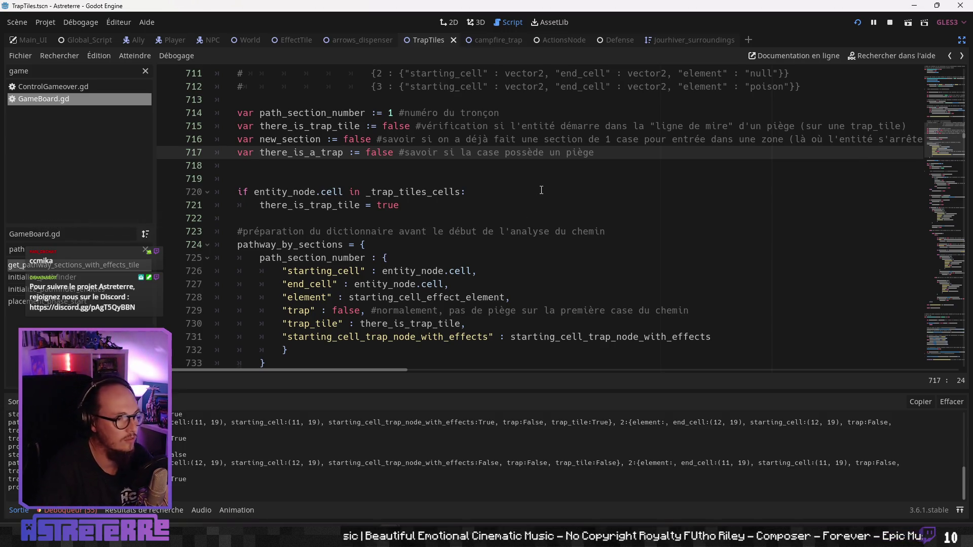
{"action": "scroll", "coordinate": [522, 261], "scroll_direction": "up", "scroll_amount": 7}
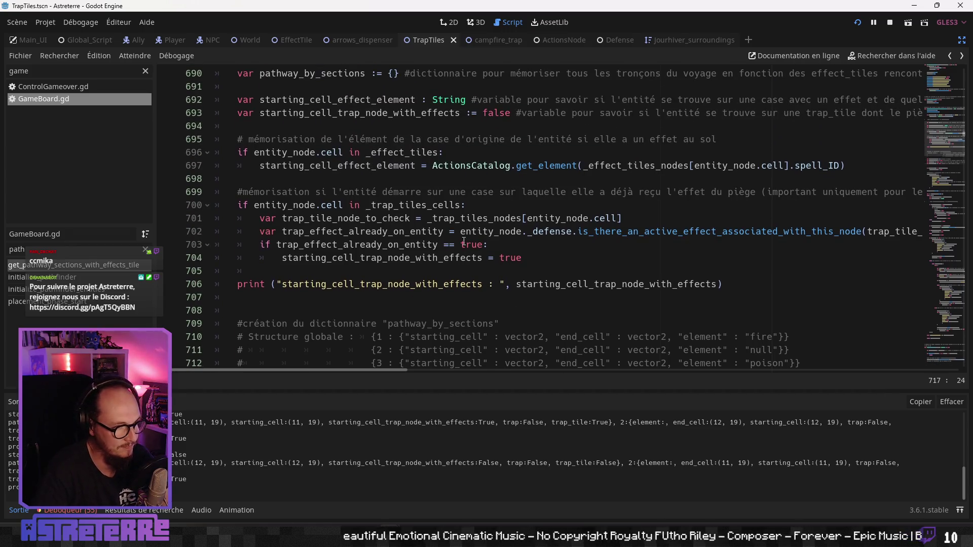
{"action": "left_click", "coordinate": [388, 231]}
{"action": "left_click", "coordinate": [691, 205]}
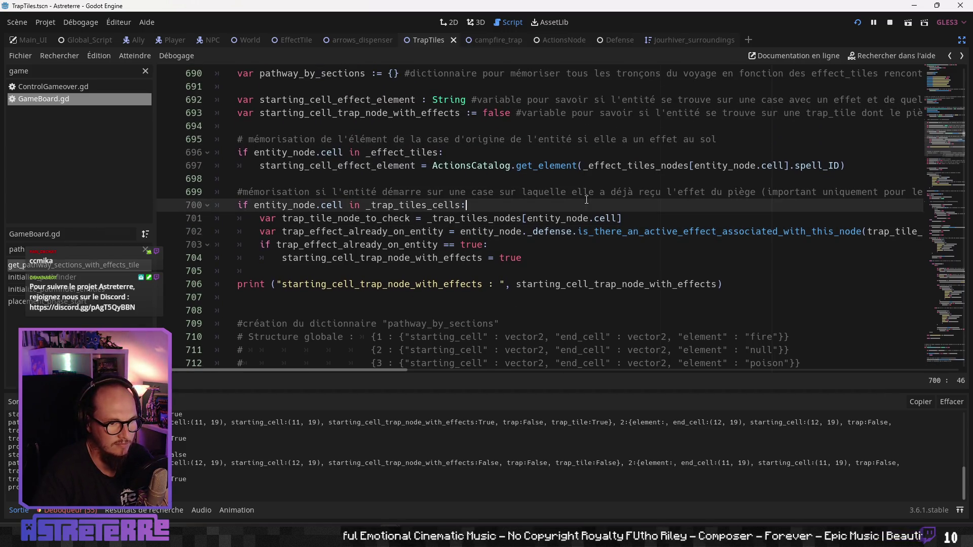
{"action": "left_click", "coordinate": [695, 193]}
{"action": "key", "text": "Left"}
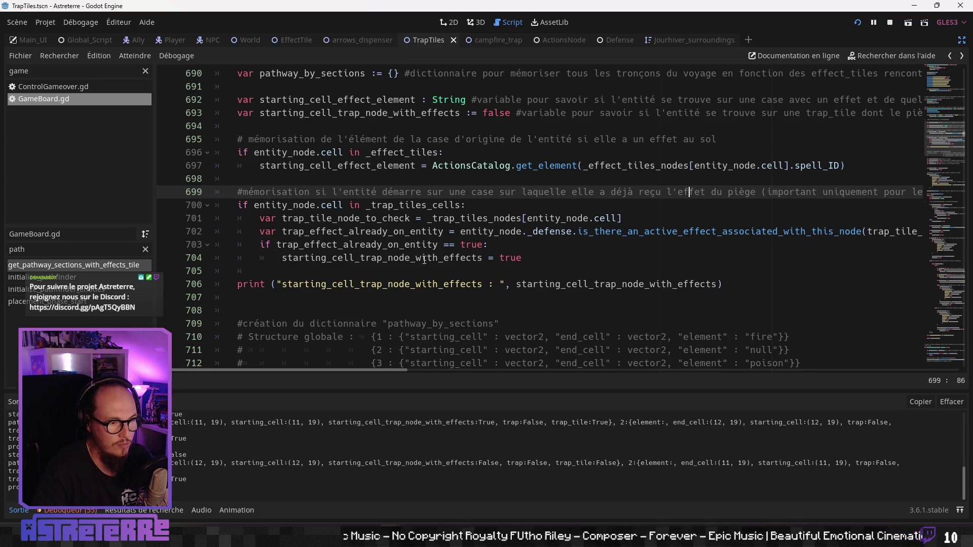
{"action": "scroll", "coordinate": [424, 260], "scroll_direction": "up", "scroll_amount": 2}
{"action": "scroll", "coordinate": [426, 262], "scroll_direction": "down", "scroll_amount": 1}
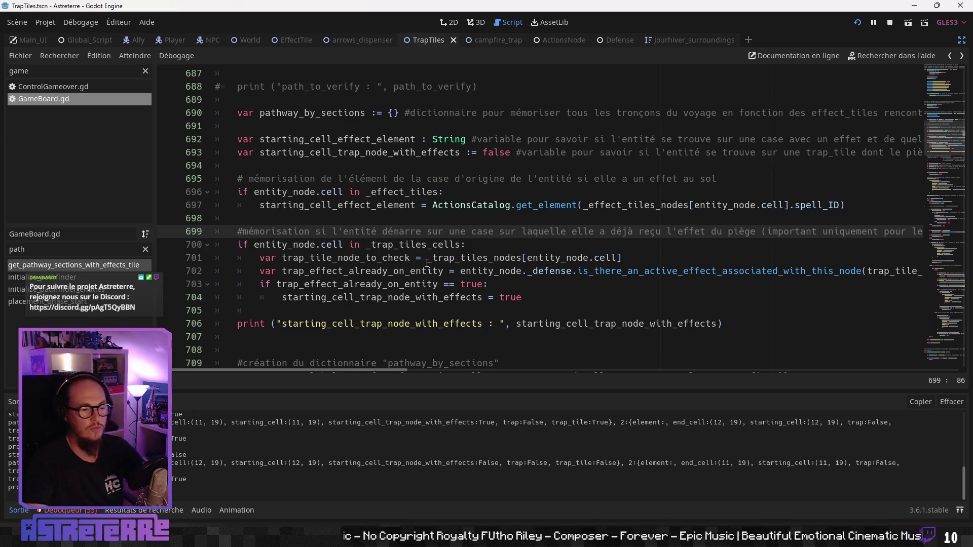
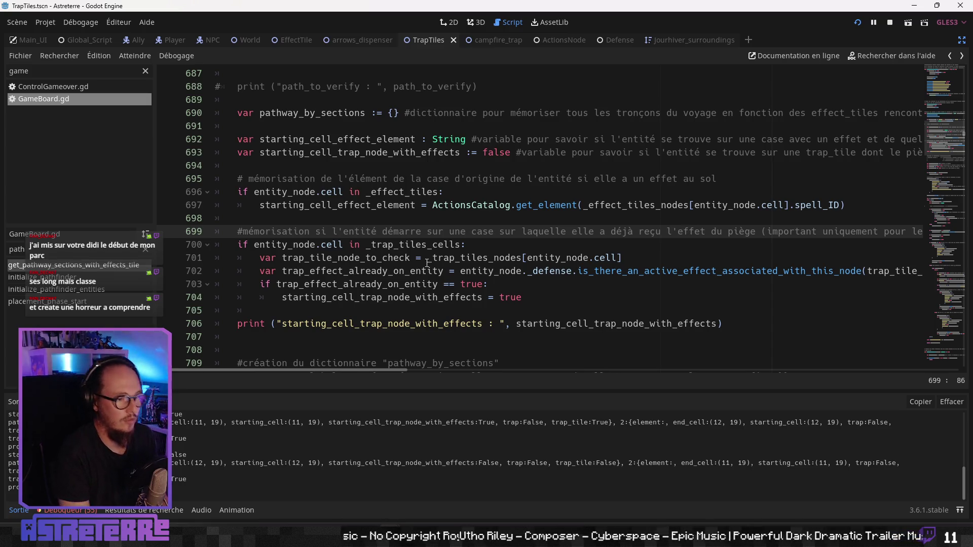
- Review the trap-check block on lines 699–706, leaving the caret at the end of line 703
{"action": "left_click", "coordinate": [494, 285]}
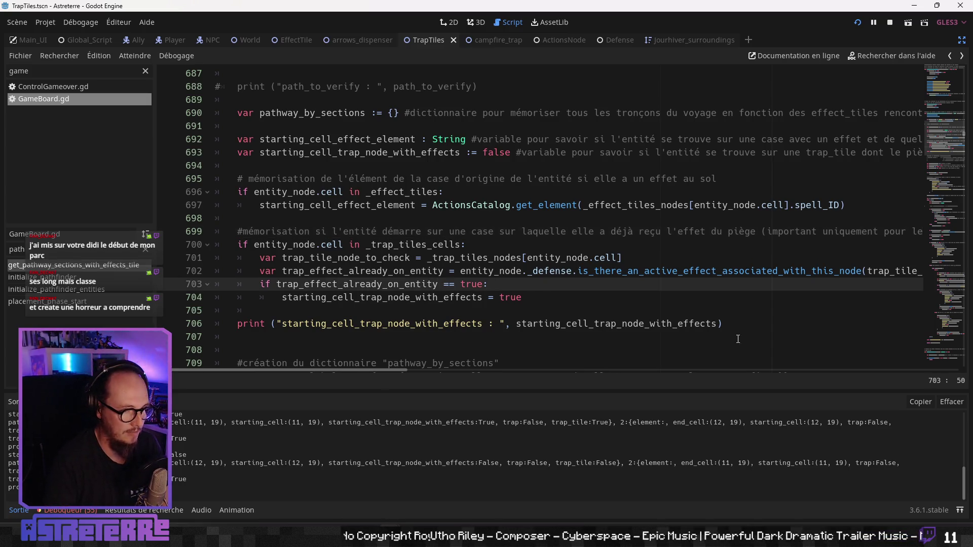
{"action": "mouse_move", "coordinate": [729, 324]}
{"action": "left_mouse_down"}
{"action": "mouse_move", "coordinate": [258, 258]}
{"action": "mouse_move", "coordinate": [217, 233]}
{"action": "mouse_move", "coordinate": [260, 310]}
{"action": "left_mouse_up"}
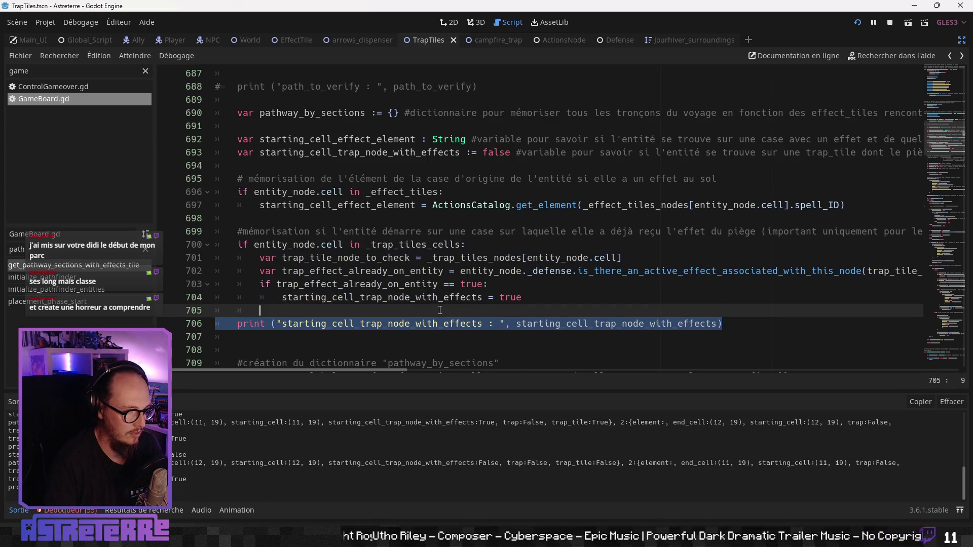
{"action": "left_click", "coordinate": [448, 284]}
{"action": "left_click", "coordinate": [539, 287]}
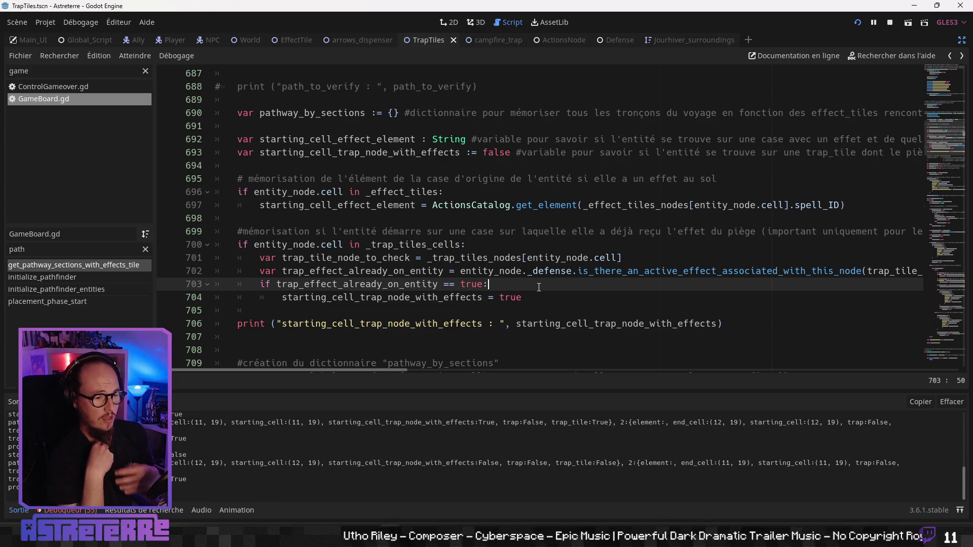
- Rename the line 693 variable from starting_cell_trap_node_with_effects to starting_cell_on_new_trap_tile
{"action": "left_click", "coordinate": [410, 153]}
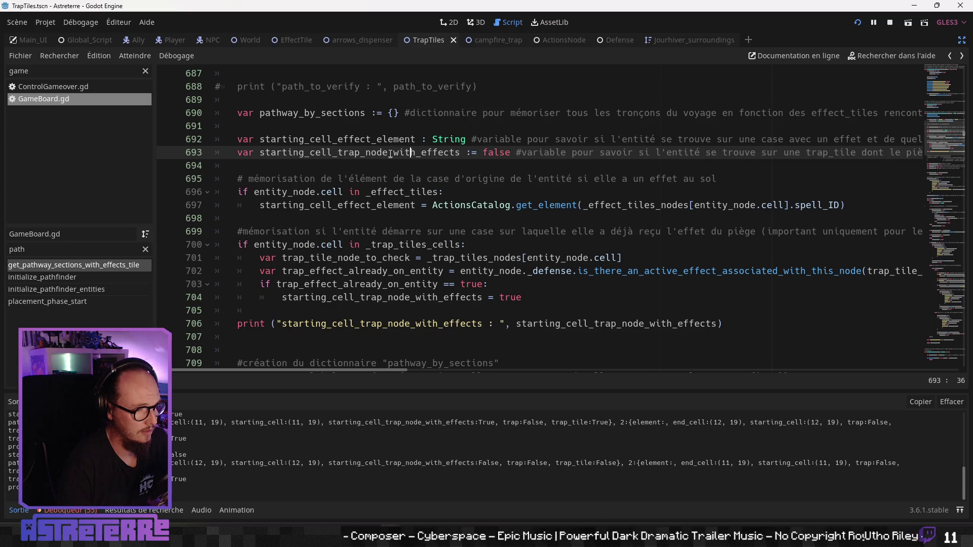
{"action": "left_click_drag", "start_coordinate": [389, 153], "coordinate": [364, 154]}
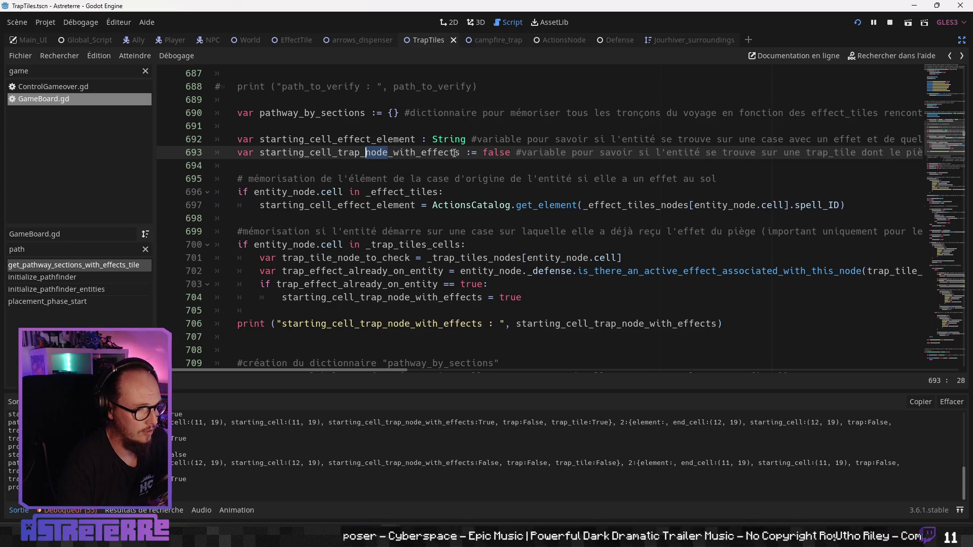
{"action": "left_click_drag", "start_coordinate": [460, 153], "coordinate": [338, 153]}
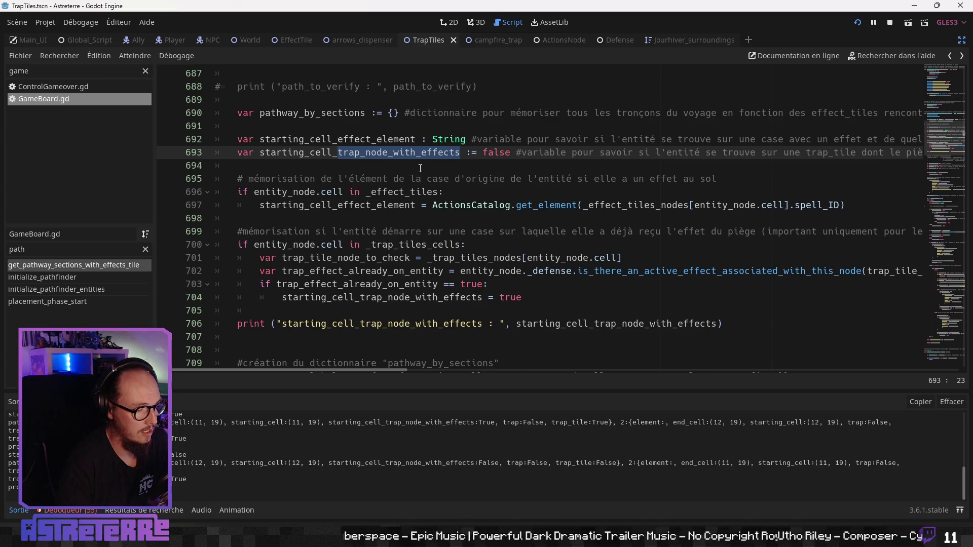
{"action": "left_click", "coordinate": [479, 153]}
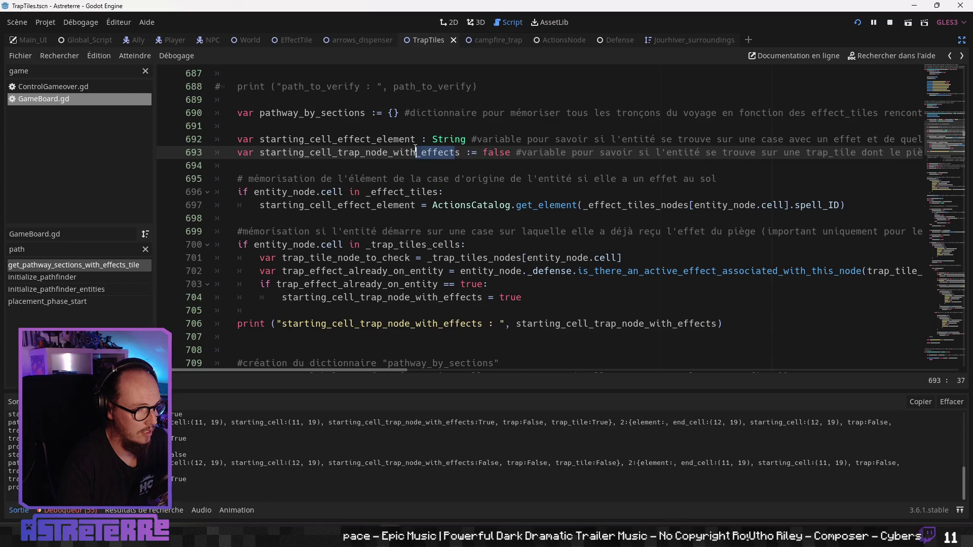
{"action": "left_click_drag", "start_coordinate": [460, 153], "coordinate": [338, 153]}
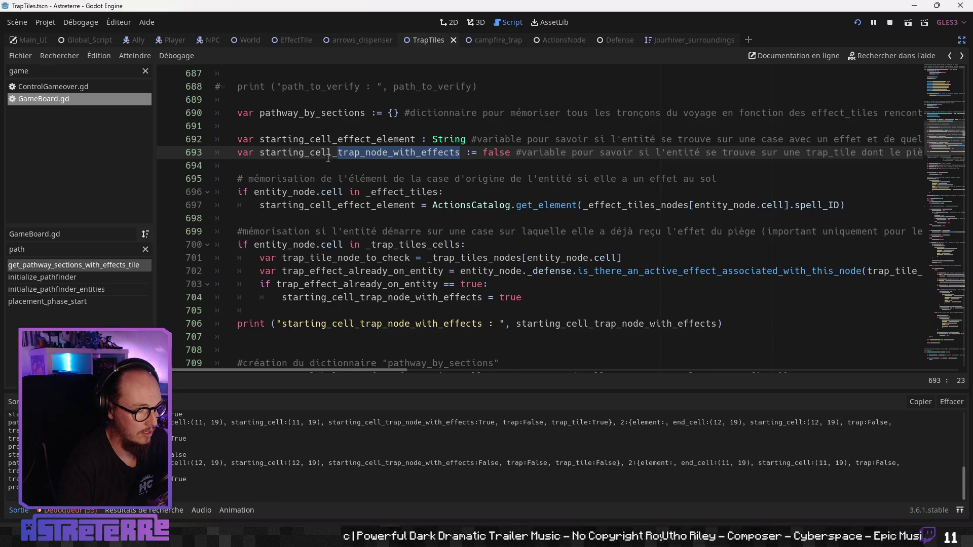
{"action": "left_click_drag", "start_coordinate": [304, 154], "coordinate": [262, 154]}
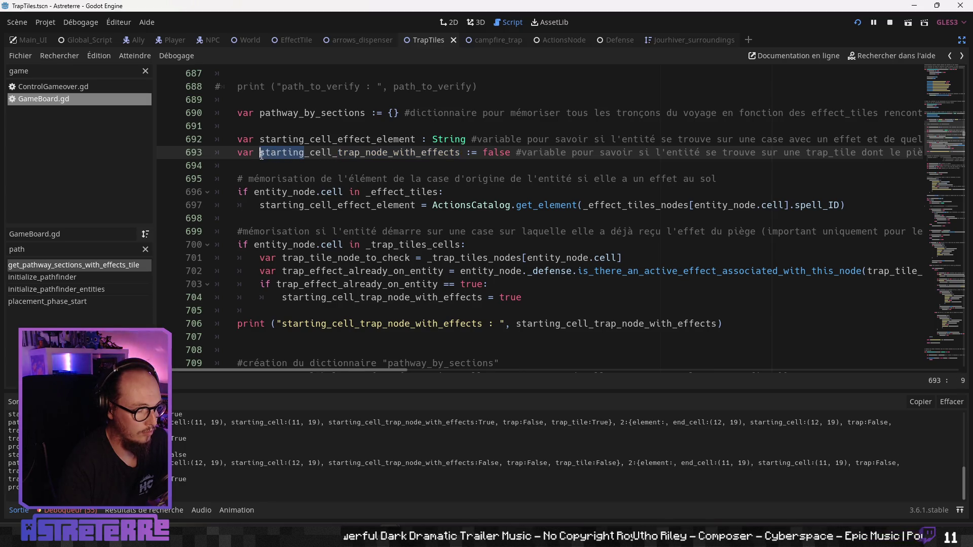
{"action": "left_click", "coordinate": [362, 153]}
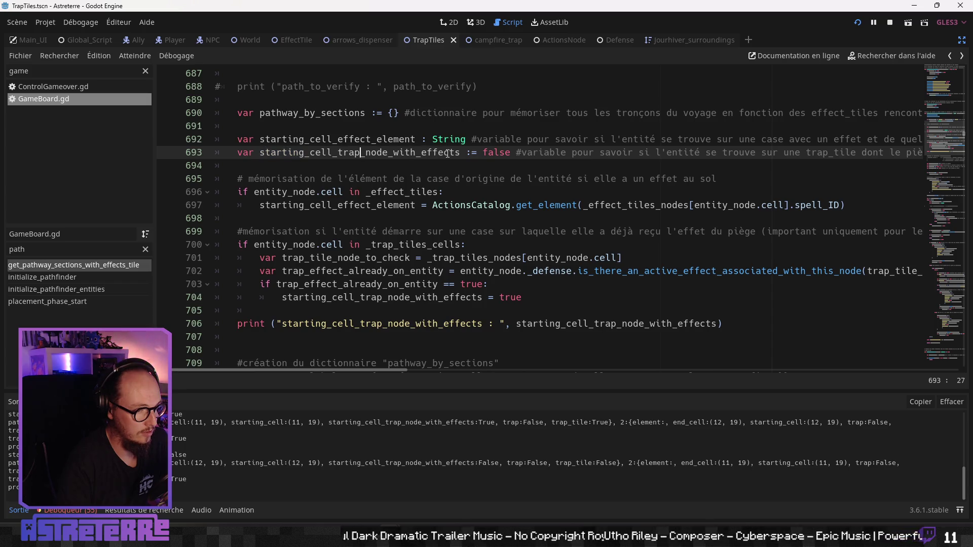
{"action": "left_click_drag", "start_coordinate": [460, 153], "coordinate": [339, 153]}
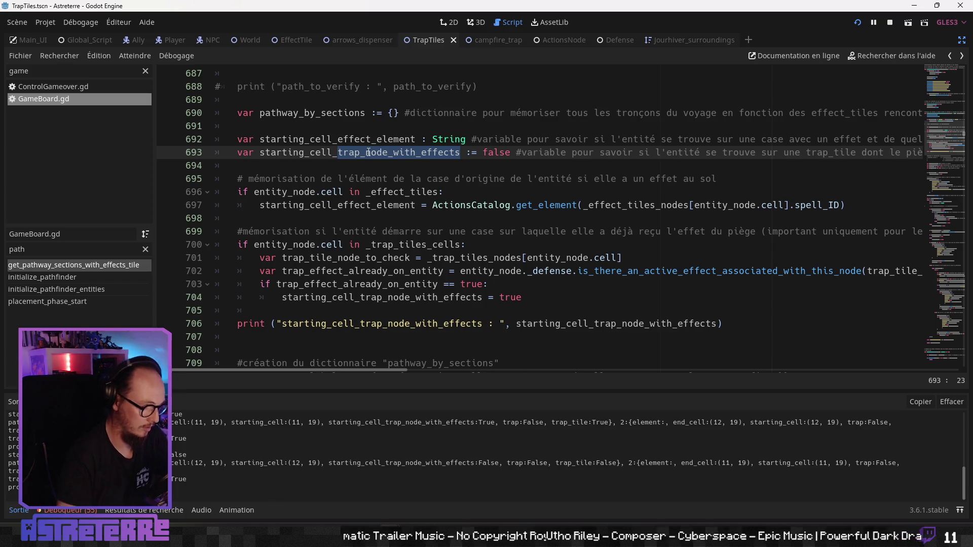
{"action": "type", "text": "on_new_tra"}
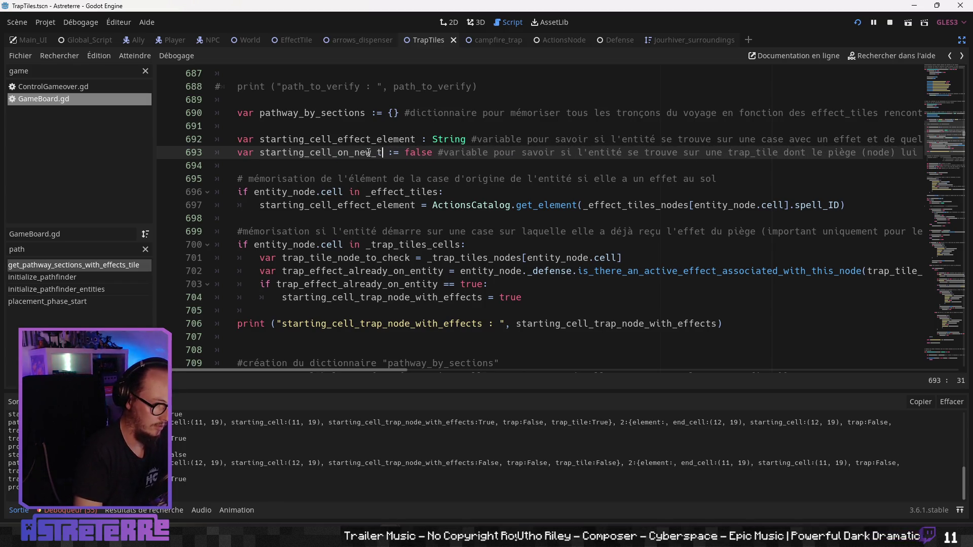
{"action": "type", "text": "p_tile"}
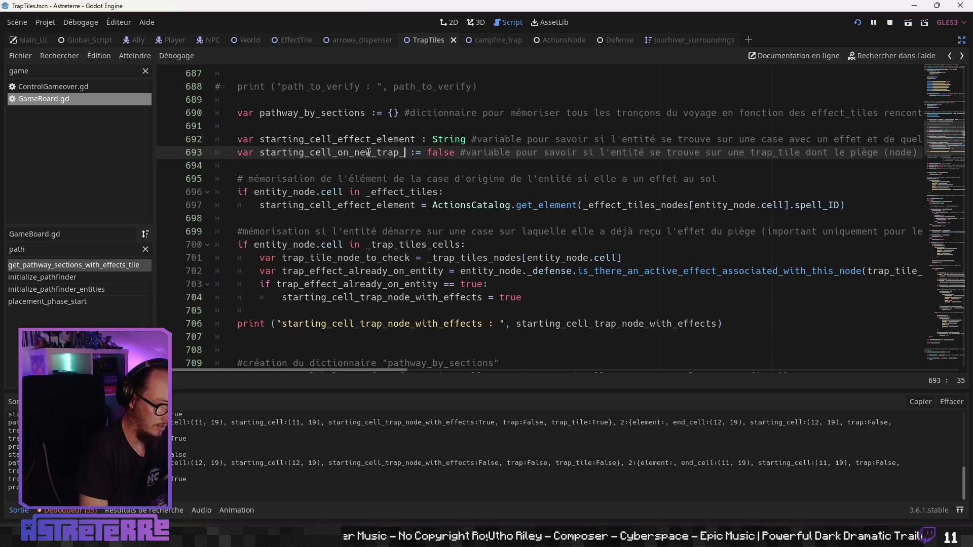
{"action": "left_click", "coordinate": [652, 152]}
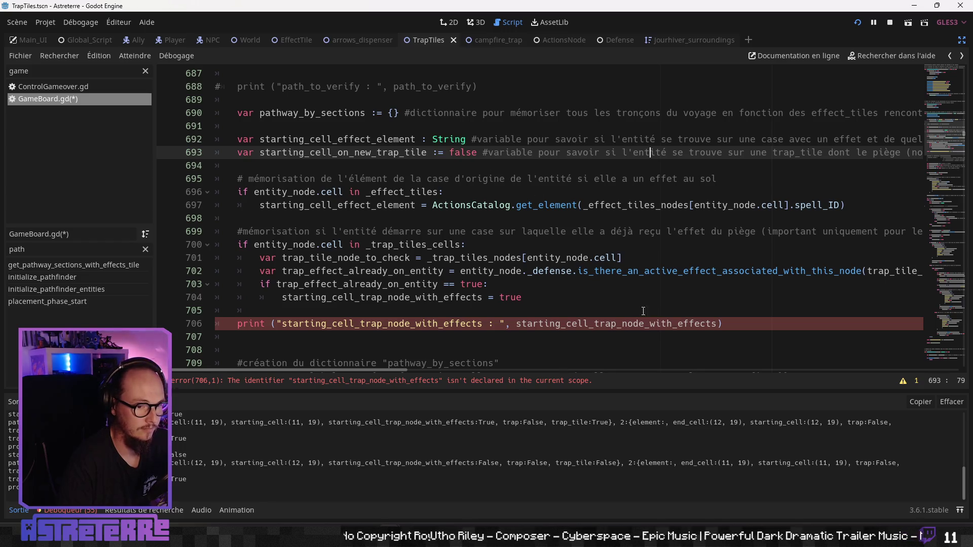
{"action": "left_click_drag", "start_coordinate": [391, 372], "coordinate": [488, 372]}
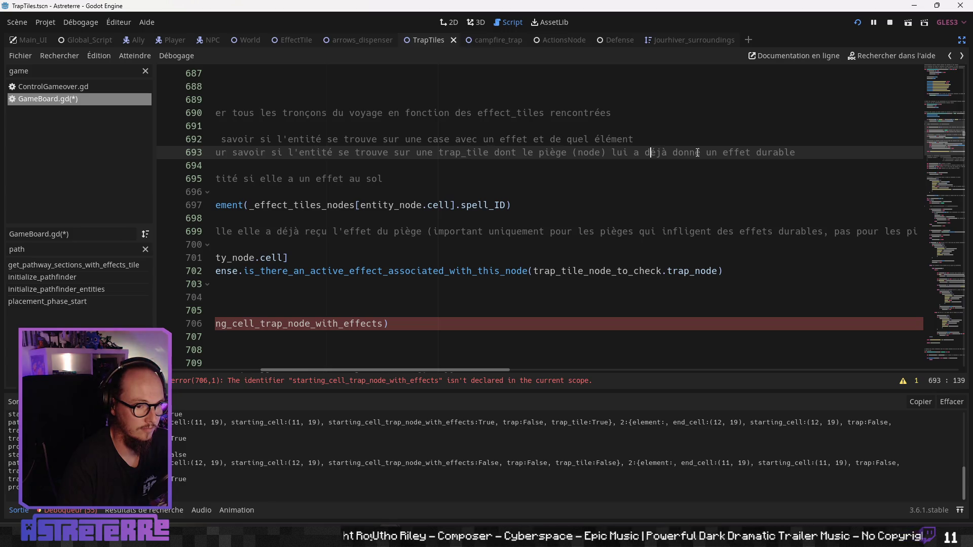
- Reword the line 693 comment: a different tile from the previous section, always false for the first section
{"action": "left_click_drag", "start_coordinate": [797, 153], "coordinate": [490, 151]}
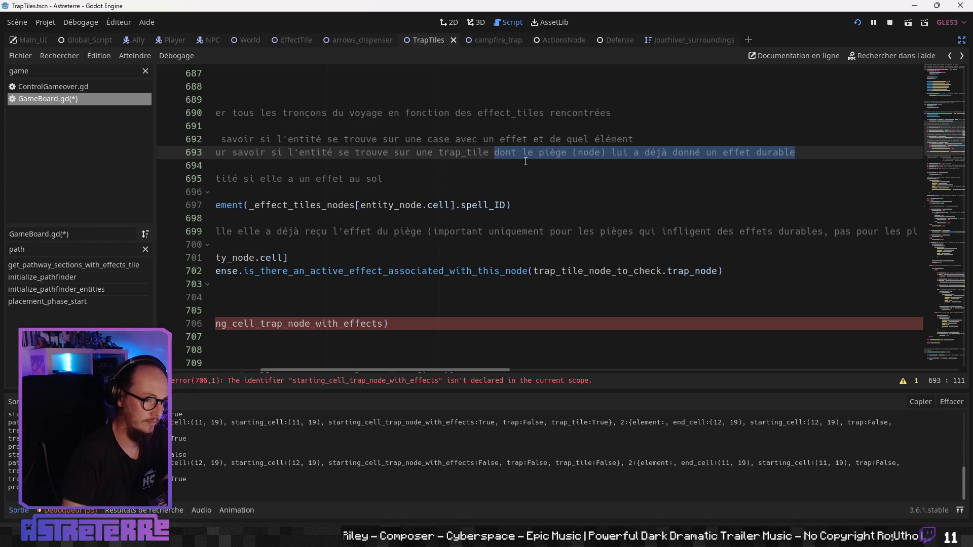
{"action": "type", "text": "différente de"}
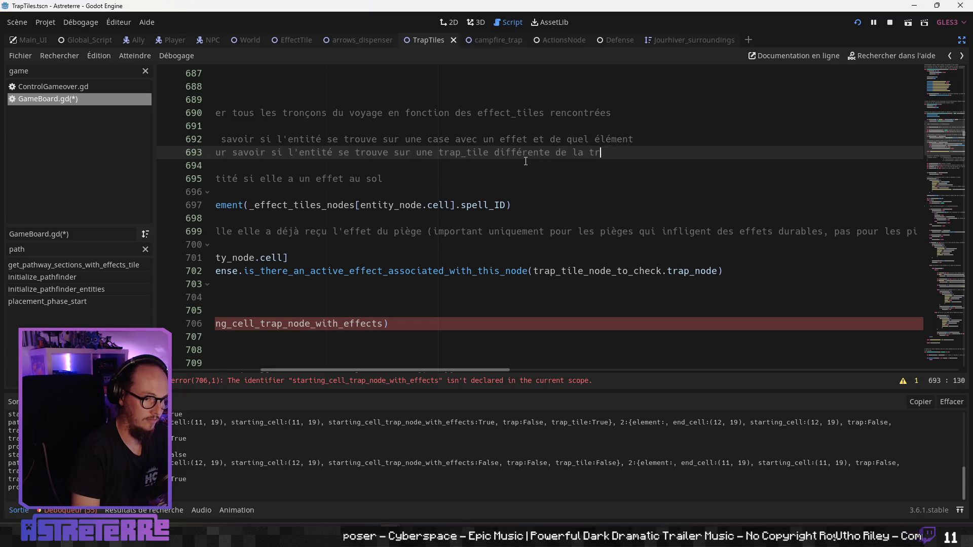
{"action": "type", "text": "tile"}
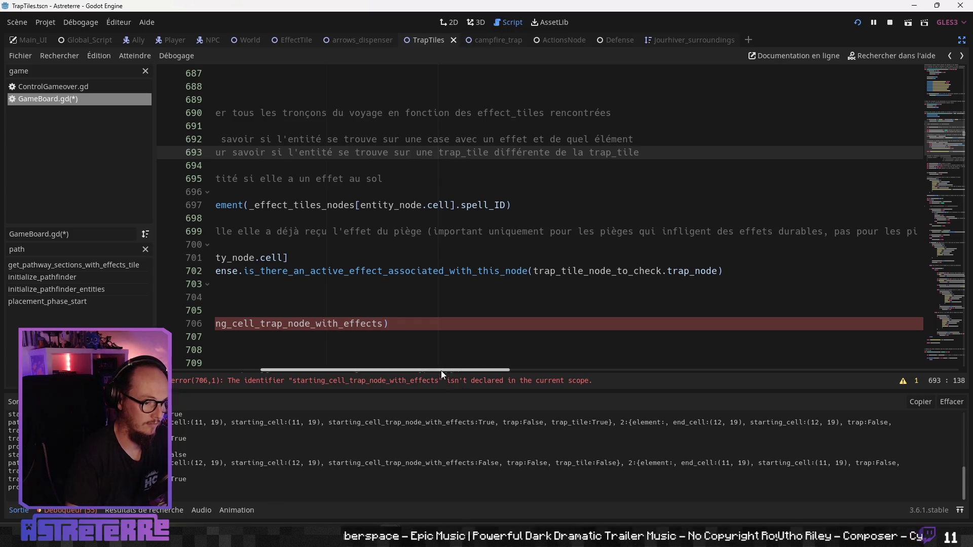
{"action": "mouse_move", "coordinate": [440, 370]}
{"action": "left_mouse_down"}
{"action": "mouse_move", "coordinate": [295, 371]}
{"action": "mouse_move", "coordinate": [406, 366]}
{"action": "left_mouse_up"}
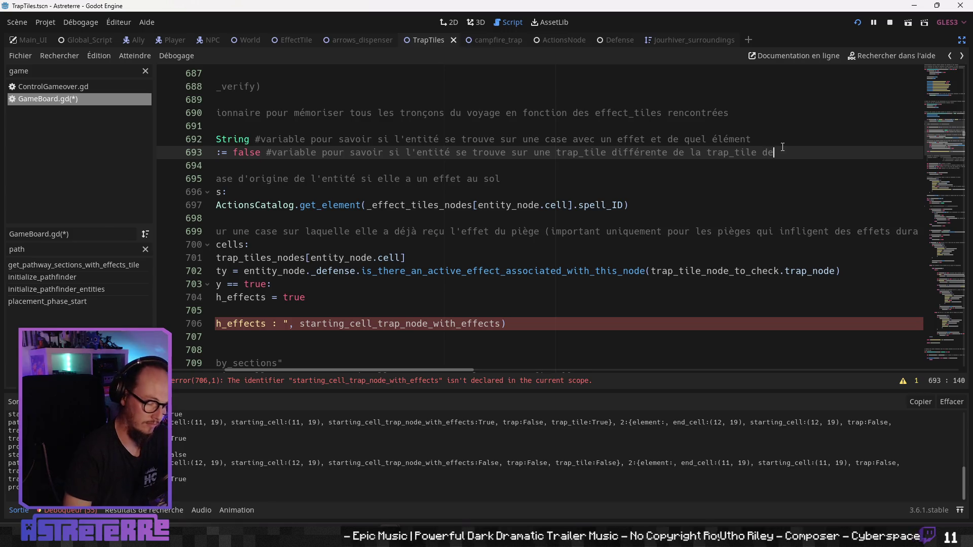
{"action": "type", "text": " la section précédente ("}
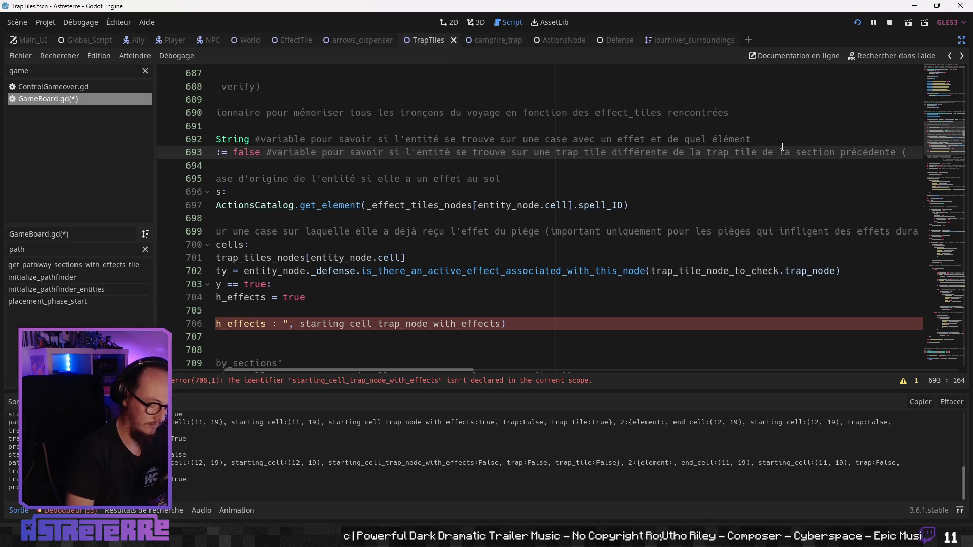
{"action": "type", "text": "pour la prem"}
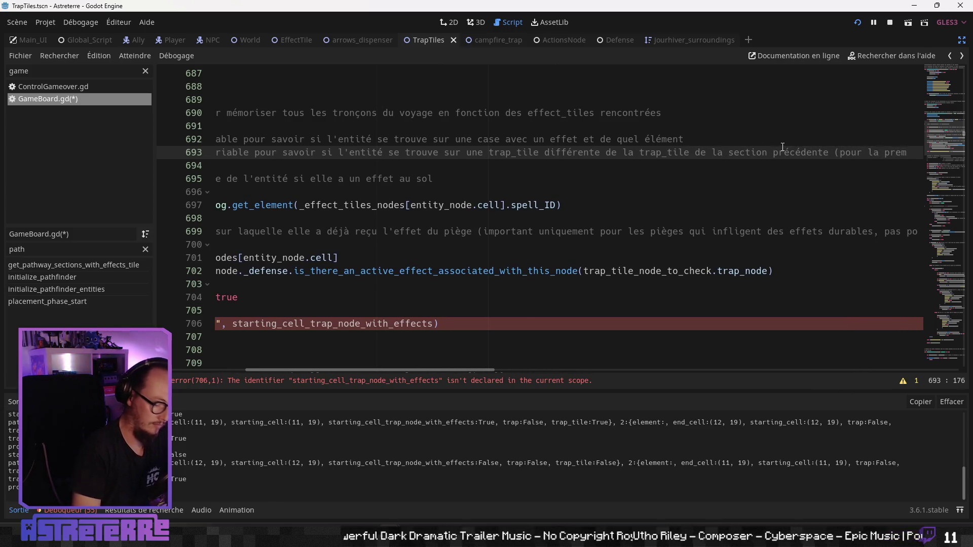
{"action": "type", "text": "ière section,"}
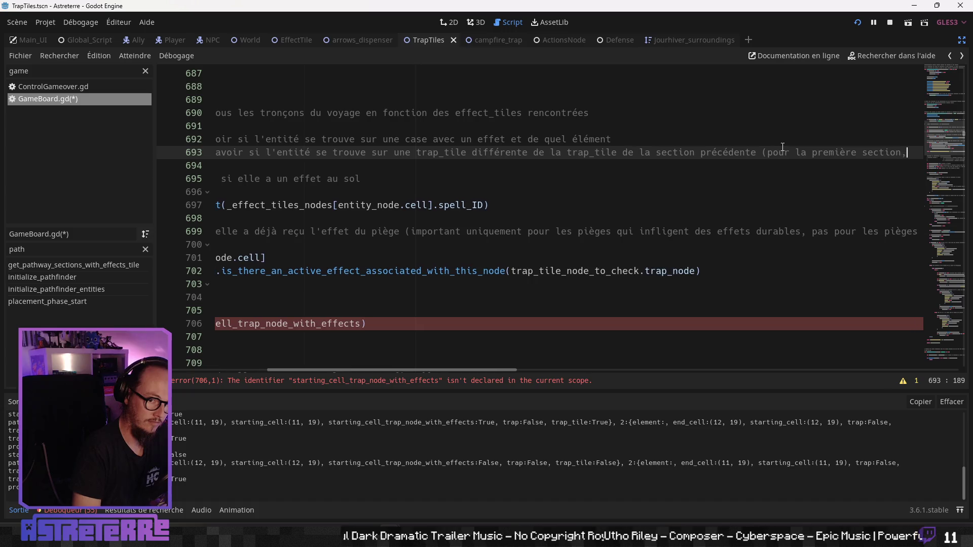
{"action": "type", "text": " c'est toujous"}
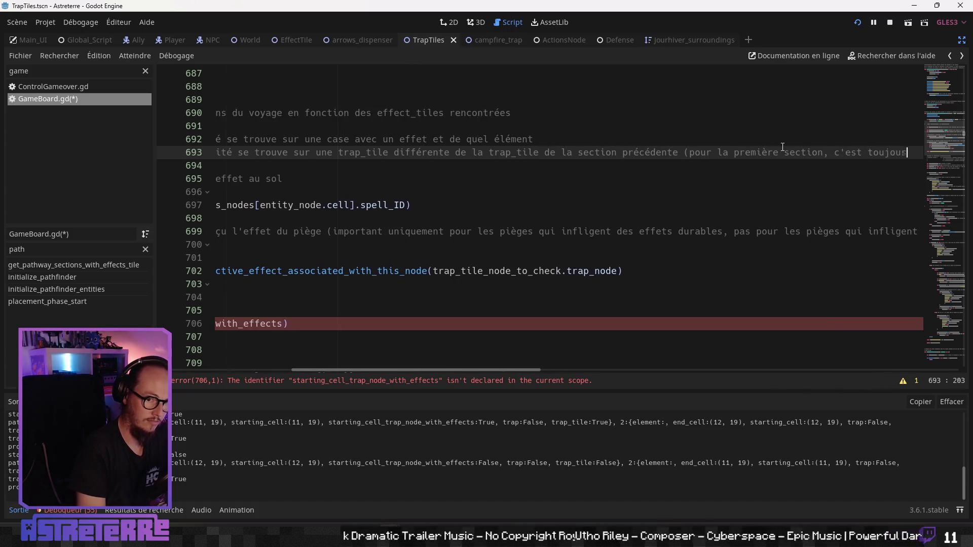
{"action": "key", "text": "BackSpace"}
{"action": "type", "text": "rs égal à "}
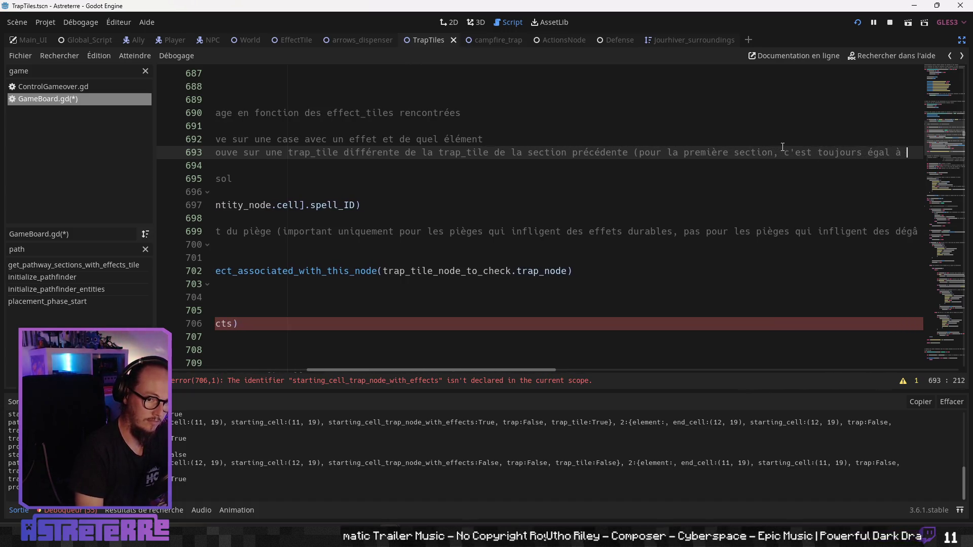
{"action": "type", "text": "faux)"}
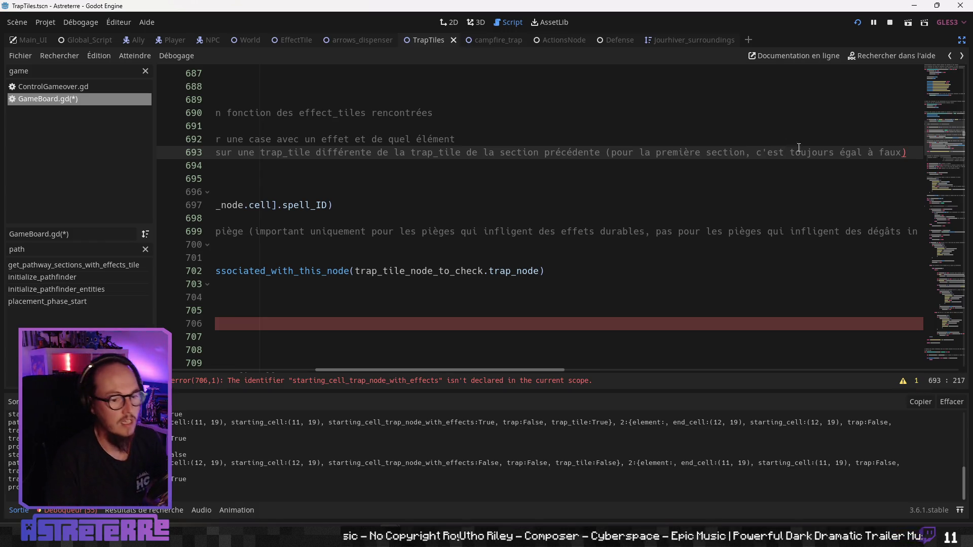
- Rewrite the comment's ending so it closes with "l'effet lié piège)"
{"action": "left_click_drag", "start_coordinate": [904, 152], "coordinate": [786, 147]}
{"action": "type", "text": "égal "}
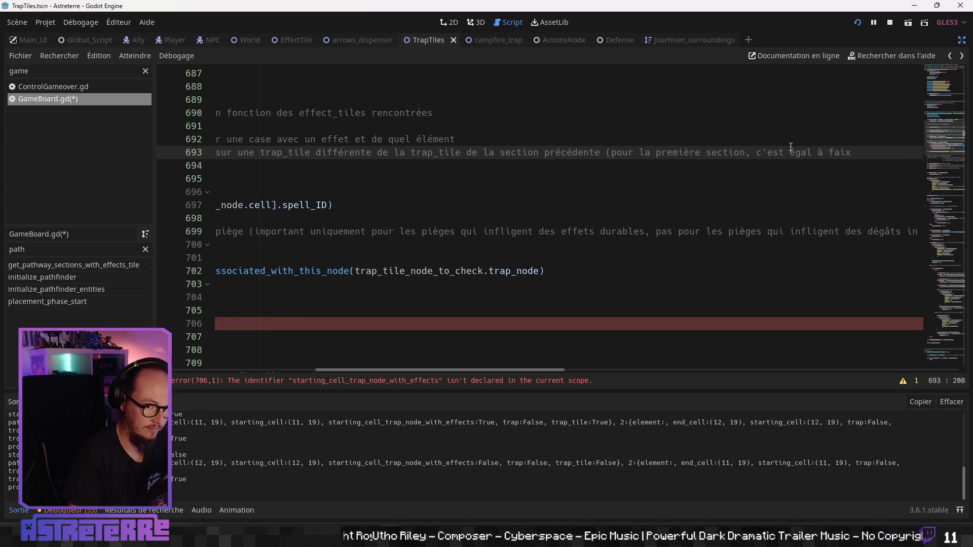
{"action": "type", "text": "x s"}
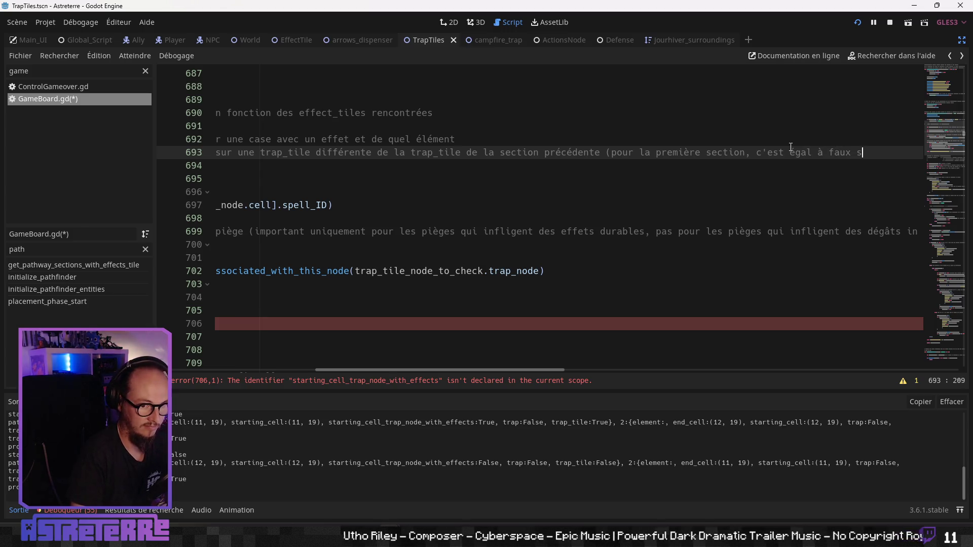
{"action": "type", "text": "déjà "}
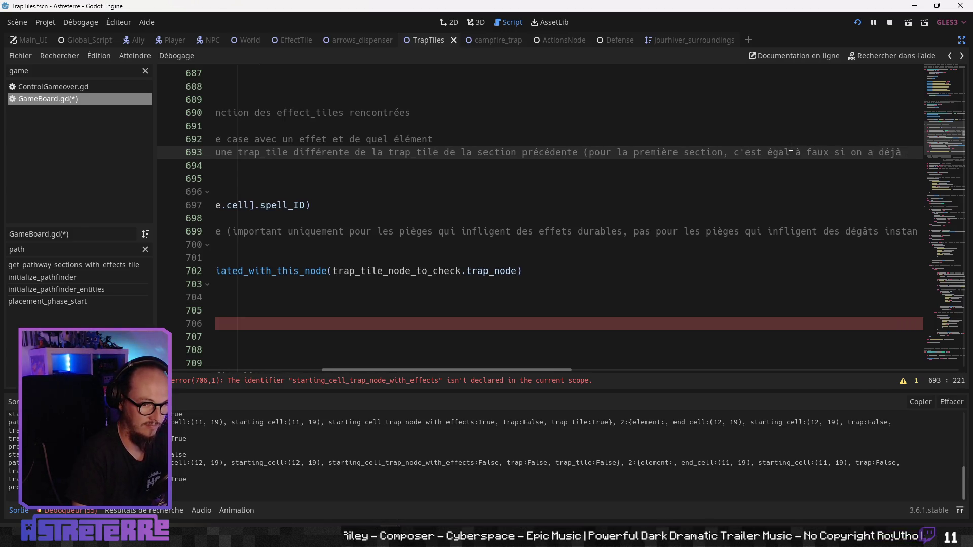
{"action": "type", "text": "k'"}
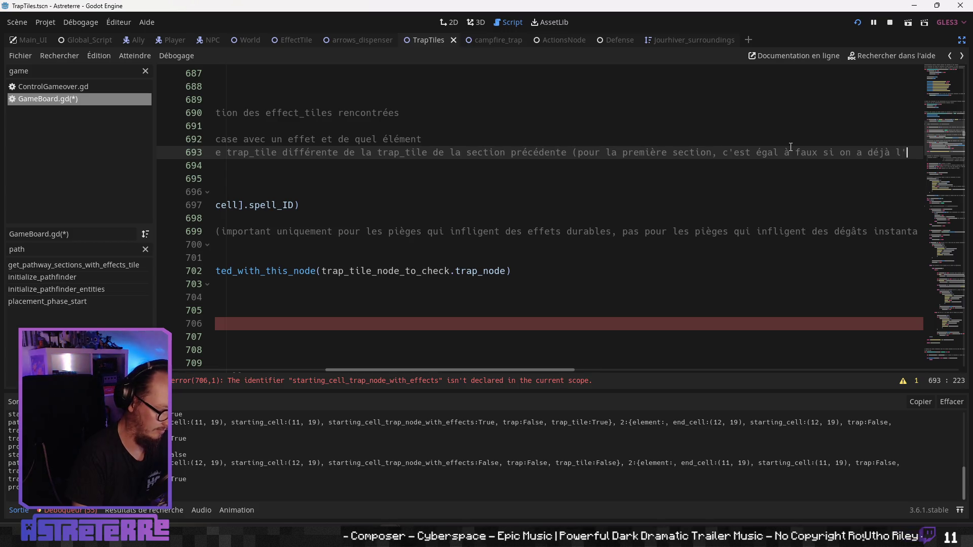
{"action": "type", "text": "l'effet"}
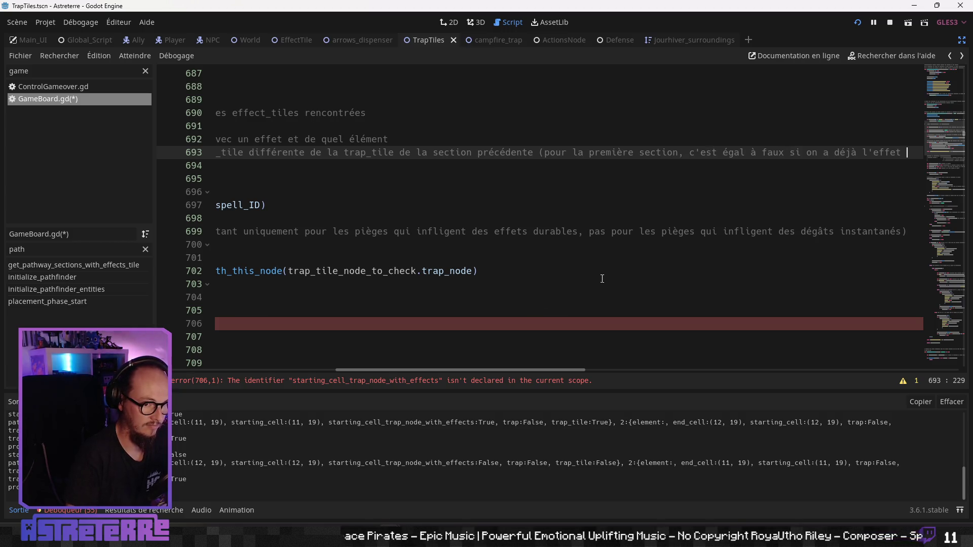
{"action": "type", "text": "du piège)"}
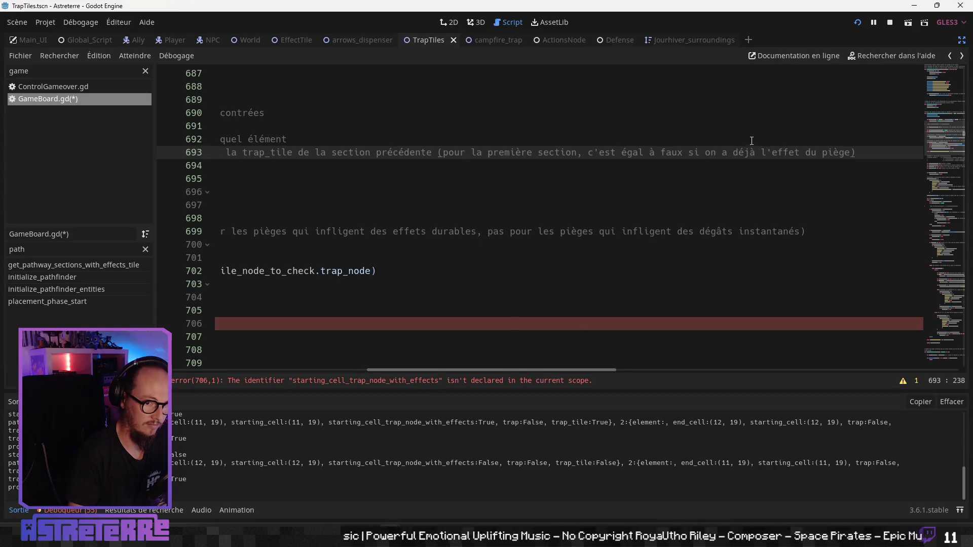
{"action": "double_click", "coordinate": [810, 152]}
{"action": "type", "text": "lié a"}
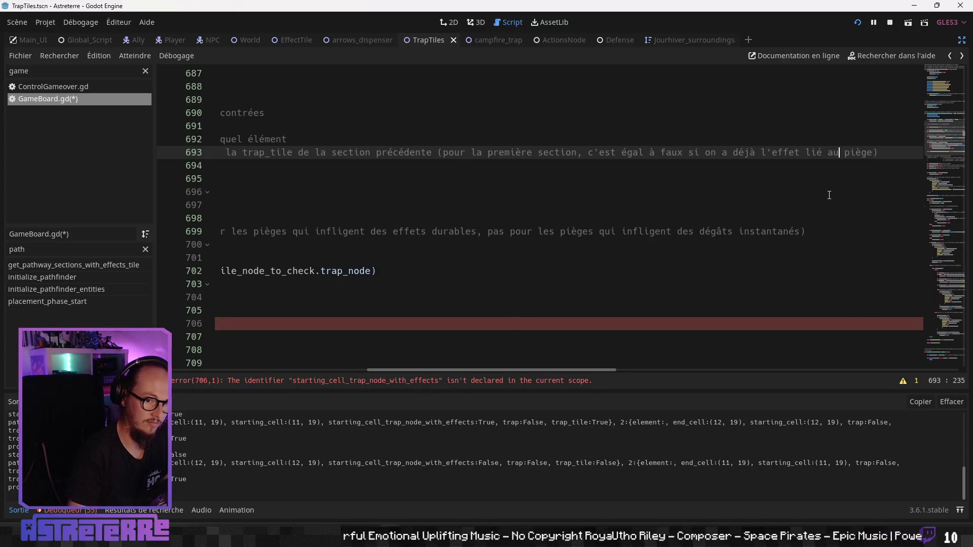
{"action": "left_click", "coordinate": [644, 184]}
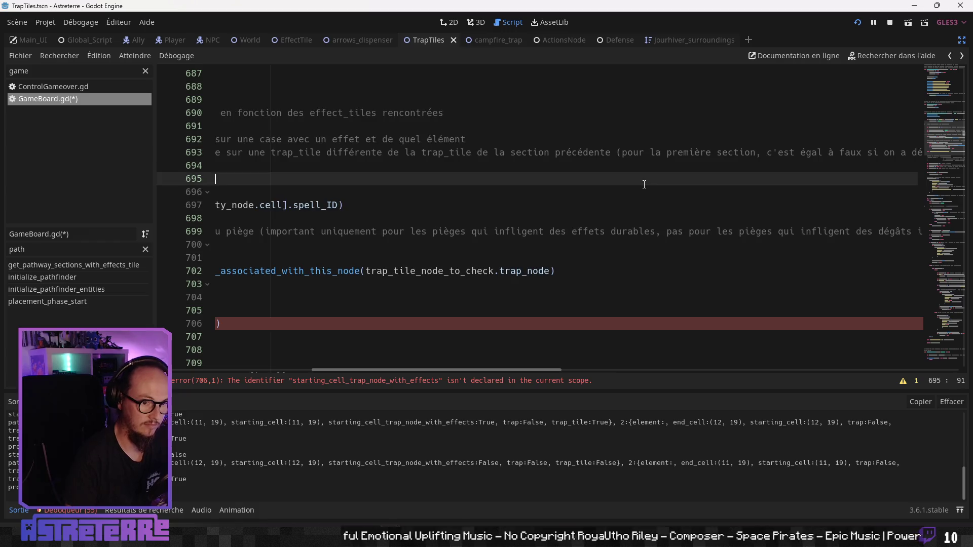
{"action": "left_click_drag", "start_coordinate": [375, 370], "coordinate": [192, 360]}
- Copy starting_cell_on_new_trap_tile from line 693 and paste it over the undeclared variable on line 704
{"action": "left_click", "coordinate": [319, 204]}
{"action": "double_click", "coordinate": [355, 152]}
{"action": "key", "text": "ctrl+c"}
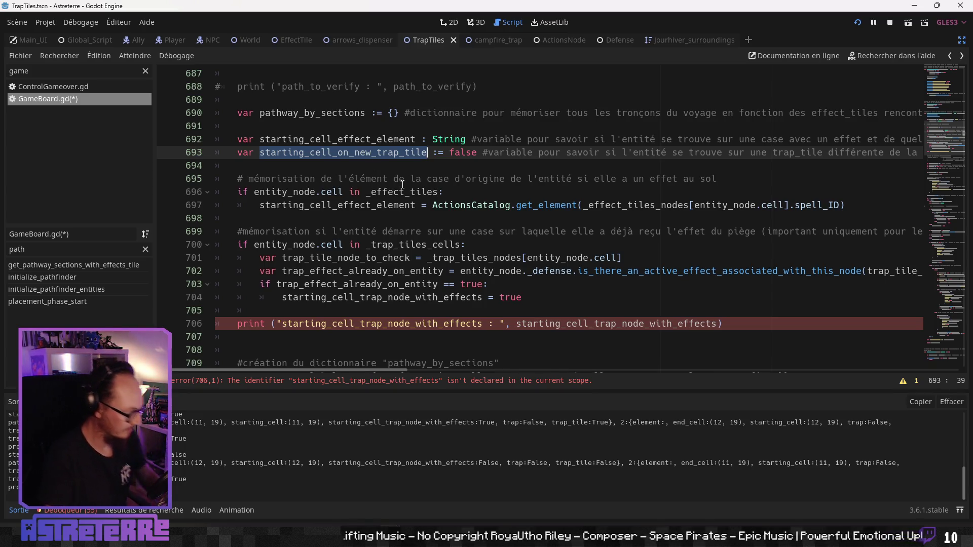
{"action": "left_click", "coordinate": [324, 245]}
{"action": "mouse_move", "coordinate": [405, 371]}
{"action": "left_mouse_down"}
{"action": "mouse_move", "coordinate": [528, 370]}
{"action": "mouse_move", "coordinate": [310, 362]}
{"action": "left_mouse_up"}
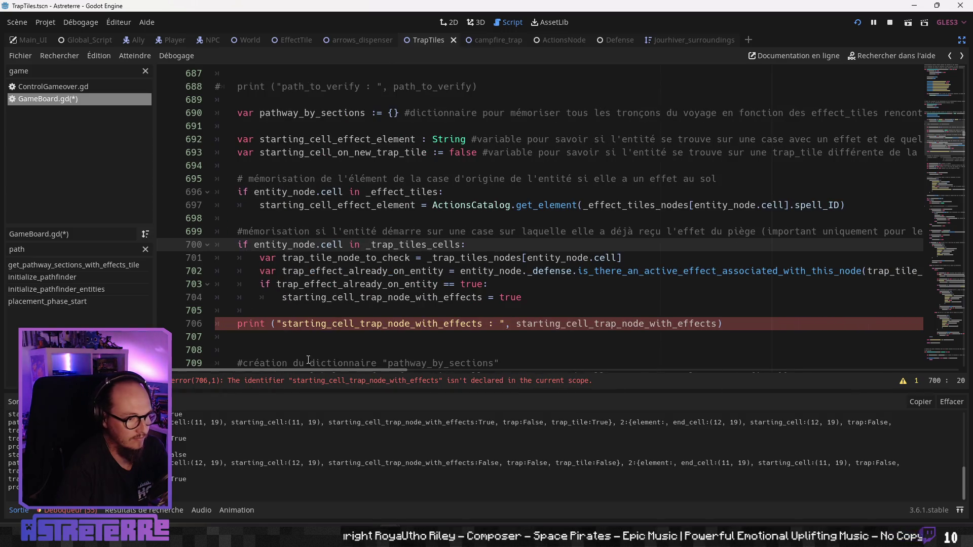
{"action": "left_click", "coordinate": [322, 271]}
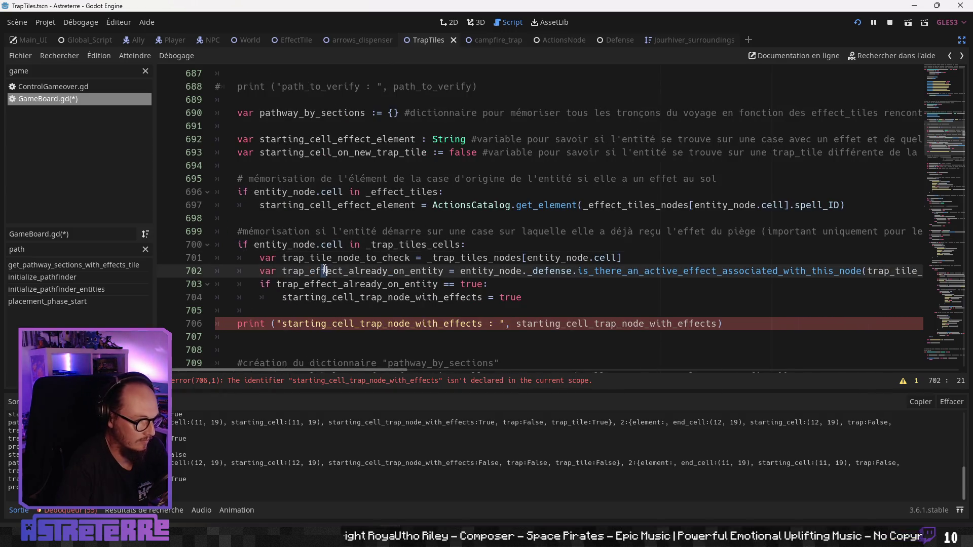
{"action": "double_click", "coordinate": [356, 298]}
{"action": "left_click", "coordinate": [356, 285]}
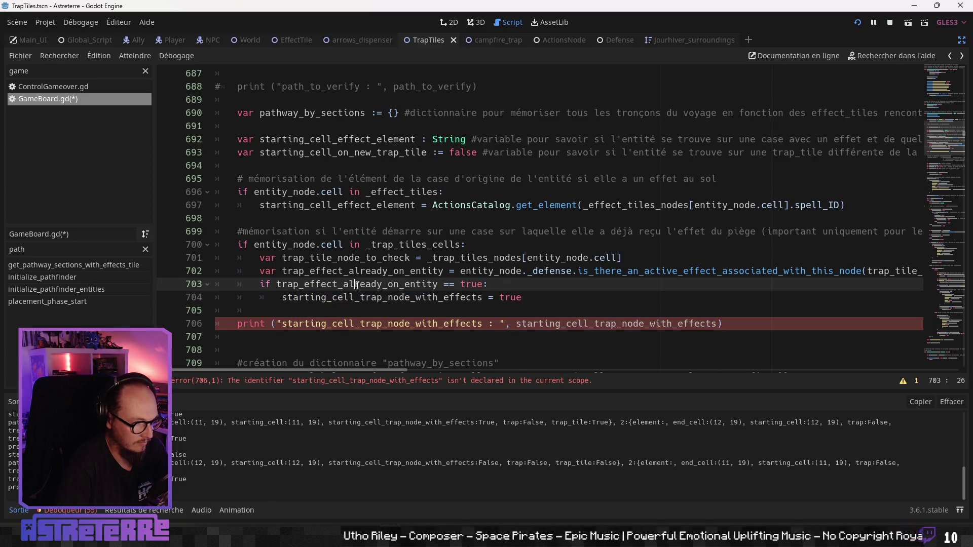
{"action": "double_click", "coordinate": [356, 271]}
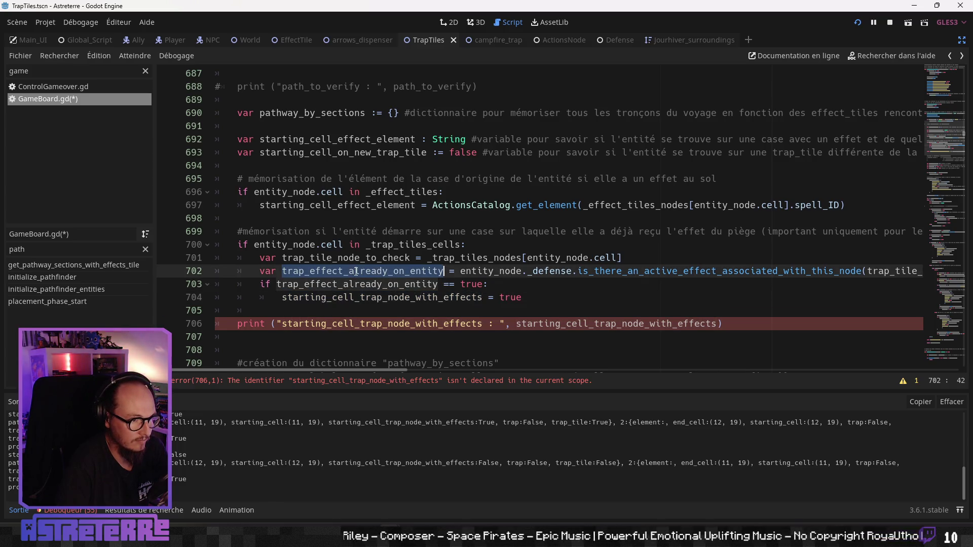
{"action": "double_click", "coordinate": [364, 298]}
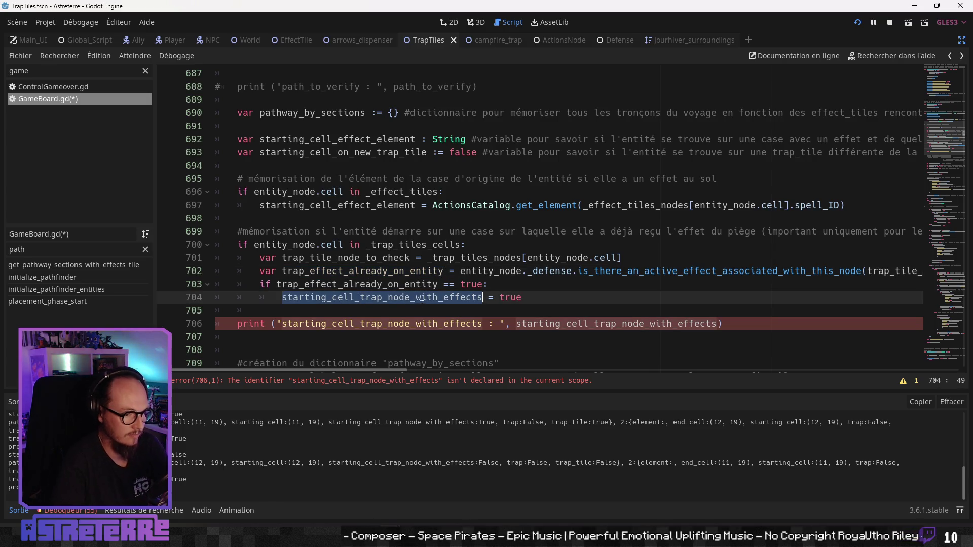
{"action": "key", "text": "ctrl+v"}
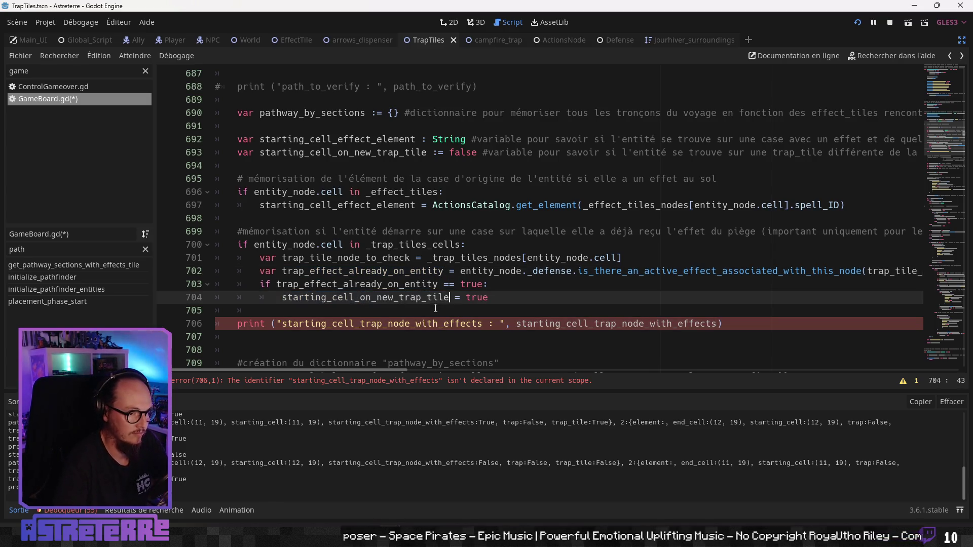
- Replace both old variable names in the line 706 print with starting_cell_on_new_trap_tile
{"action": "double_click", "coordinate": [369, 324]}
{"action": "key", "text": "ctrl+v"}
{"action": "double_click", "coordinate": [579, 324]}
{"action": "key", "text": "ctrl+v"}
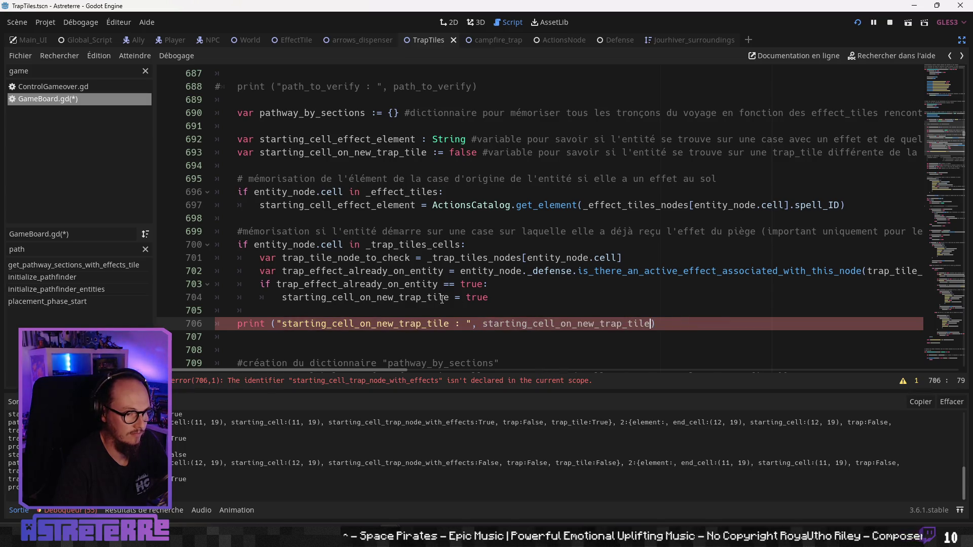
{"action": "left_click", "coordinate": [439, 297]}
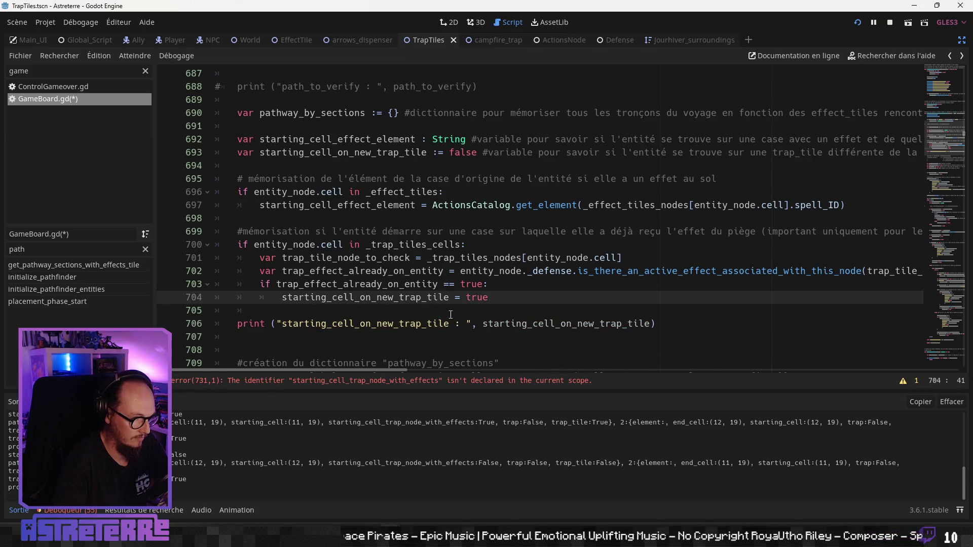
- Set both the key and value of the line 731 dictionary entry to starting_cell_on_new_trap_tile
{"action": "left_click", "coordinate": [498, 297]}
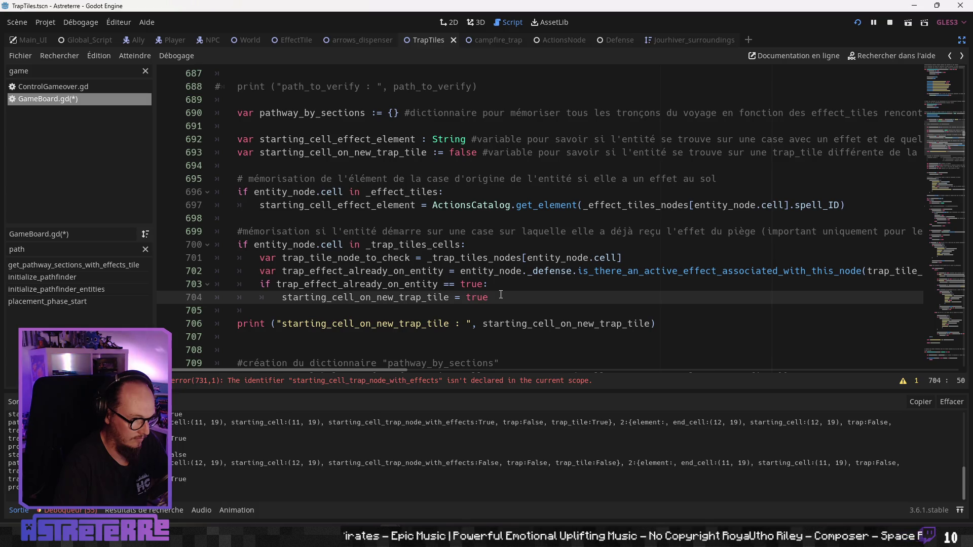
{"action": "scroll", "coordinate": [501, 294], "scroll_direction": "up", "scroll_amount": 2}
{"action": "scroll", "coordinate": [501, 294], "scroll_direction": "down", "scroll_amount": 3}
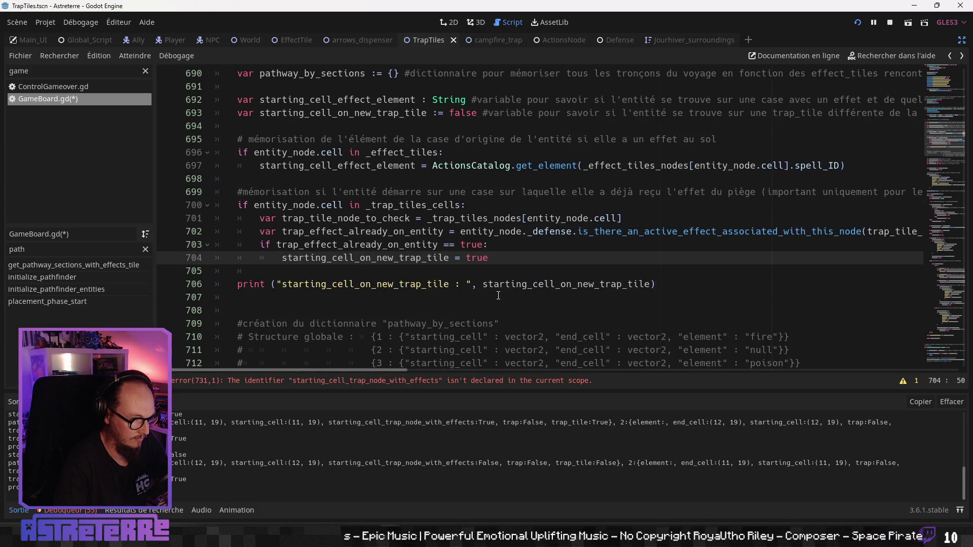
{"action": "left_click", "coordinate": [496, 285]}
{"action": "scroll", "coordinate": [471, 294], "scroll_direction": "down", "scroll_amount": 4}
{"action": "left_click", "coordinate": [446, 298]}
{"action": "scroll", "coordinate": [445, 298], "scroll_direction": "down", "scroll_amount": 3}
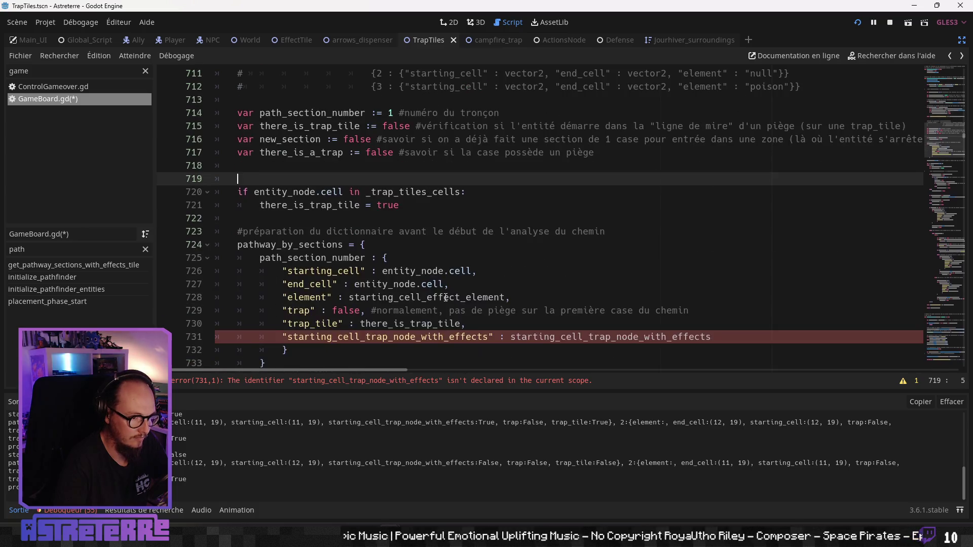
{"action": "scroll", "coordinate": [445, 297], "scroll_direction": "down", "scroll_amount": 1}
{"action": "double_click", "coordinate": [445, 297]}
{"action": "key", "text": "ctrl+v"}
{"action": "double_click", "coordinate": [515, 299]}
{"action": "key", "text": "ctrl+v"}
{"action": "left_click", "coordinate": [438, 270]}
{"action": "scroll", "coordinate": [451, 295], "scroll_direction": "down", "scroll_amount": 2}
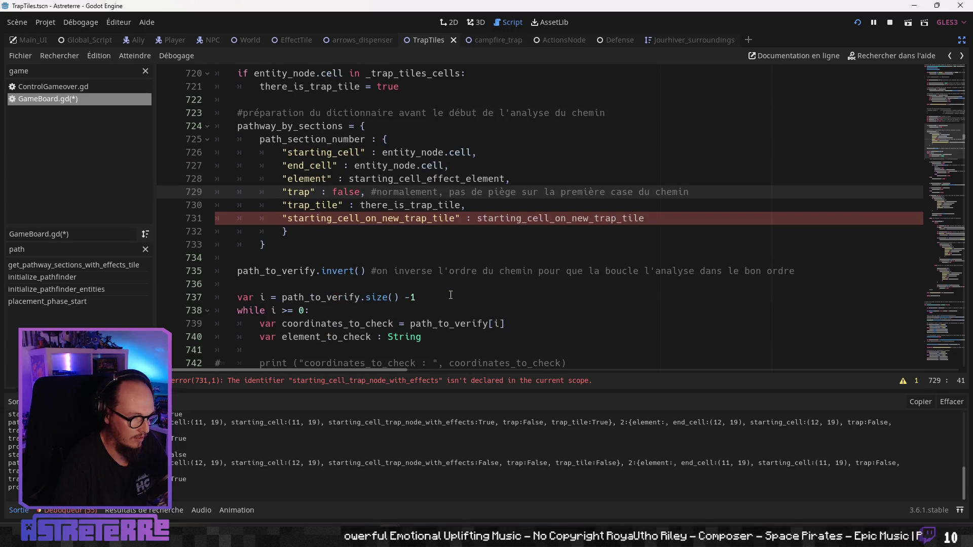
{"action": "scroll", "coordinate": [445, 296], "scroll_direction": "down", "scroll_amount": 6}
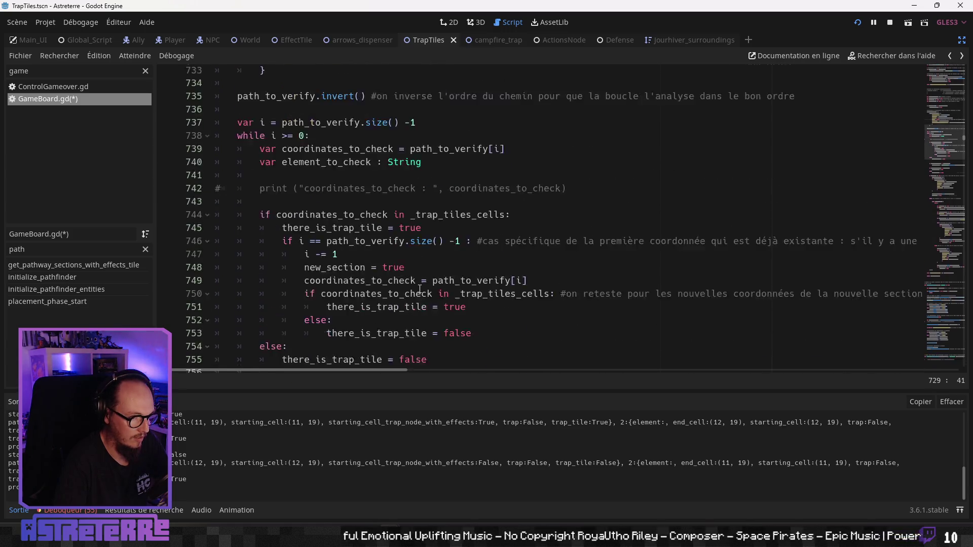
{"action": "scroll", "coordinate": [424, 284], "scroll_direction": "up", "scroll_amount": 1}
{"action": "scroll", "coordinate": [424, 284], "scroll_direction": "down", "scroll_amount": 7}
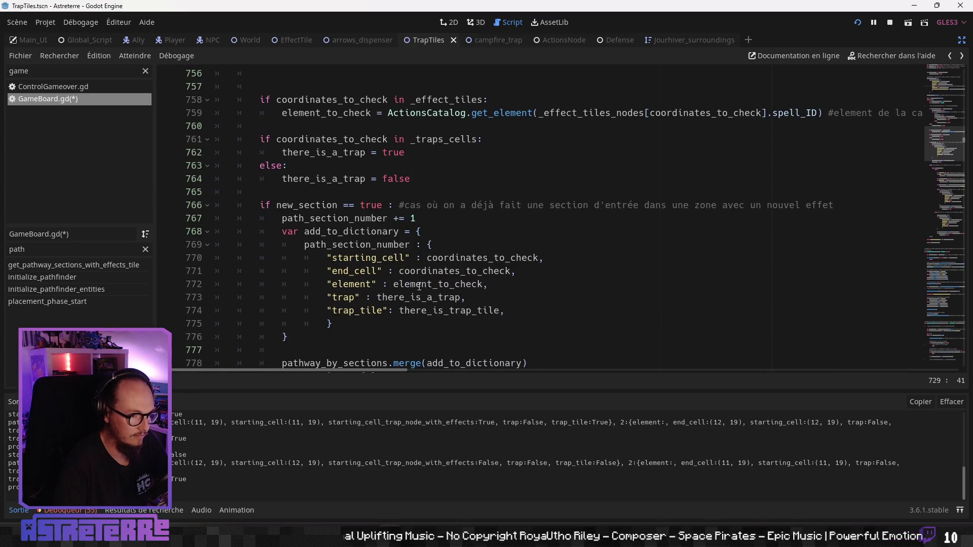
{"action": "scroll", "coordinate": [458, 280], "scroll_direction": "down", "scroll_amount": 1}
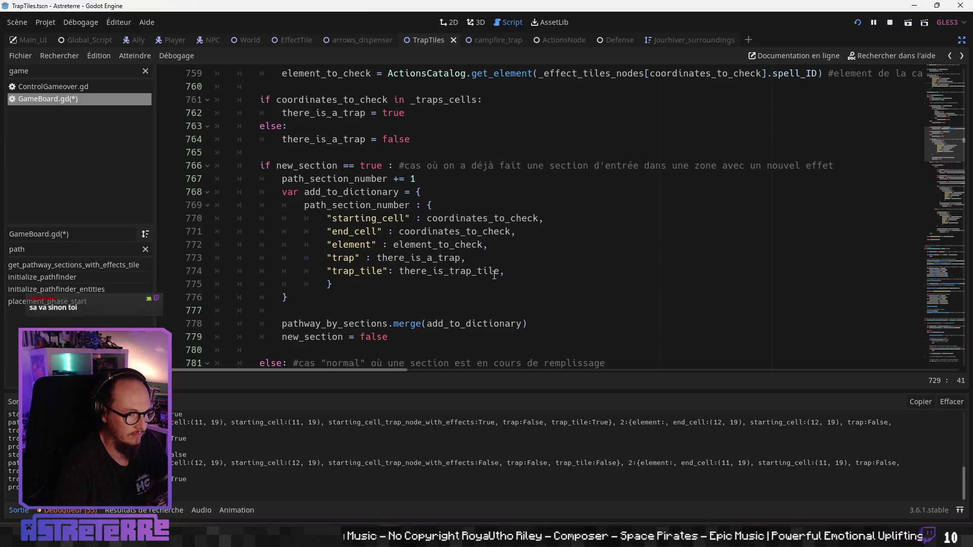
{"action": "scroll", "coordinate": [494, 275], "scroll_direction": "down", "scroll_amount": 6}
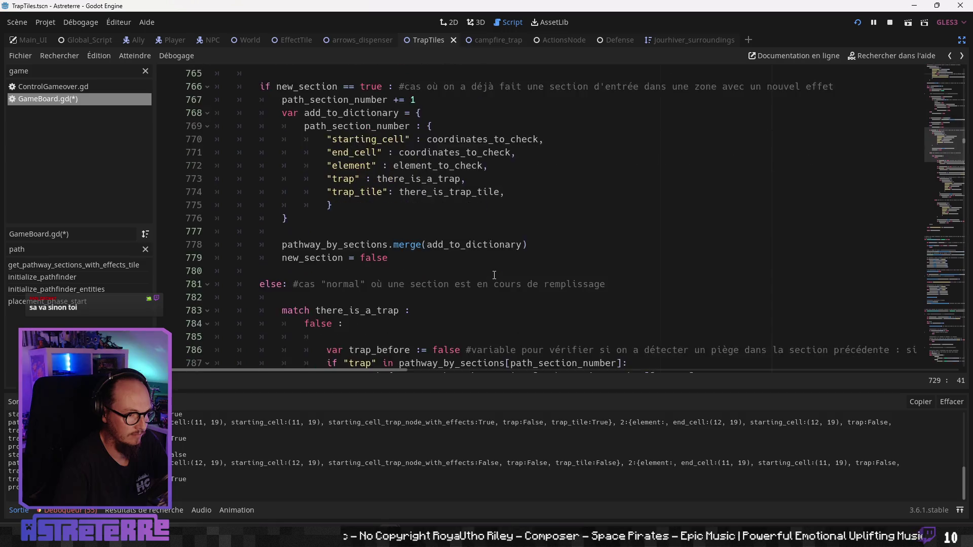
{"action": "scroll", "coordinate": [494, 275], "scroll_direction": "down", "scroll_amount": 4}
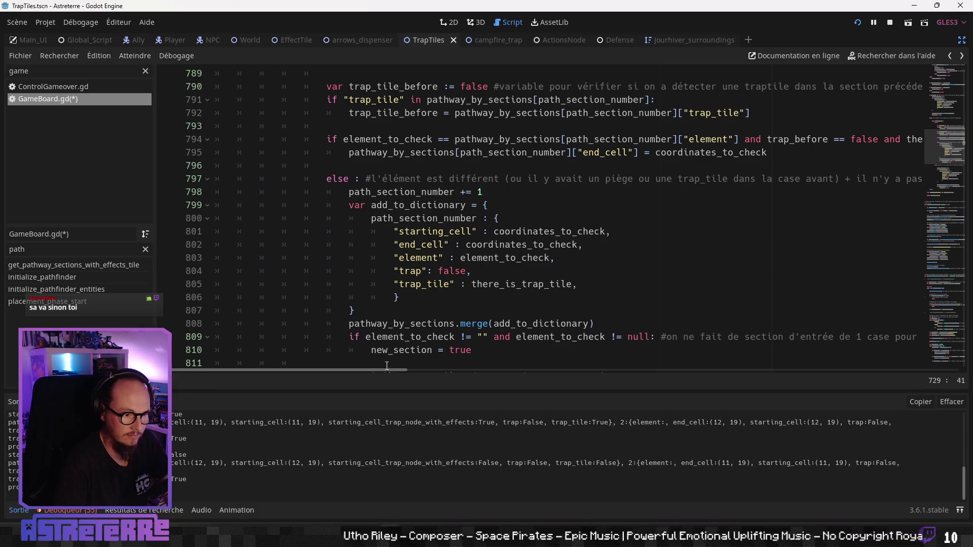
{"action": "mouse_move", "coordinate": [377, 370]}
{"action": "left_mouse_down"}
{"action": "mouse_move", "coordinate": [494, 367]}
{"action": "mouse_move", "coordinate": [380, 371]}
{"action": "mouse_move", "coordinate": [404, 371]}
{"action": "left_mouse_up"}
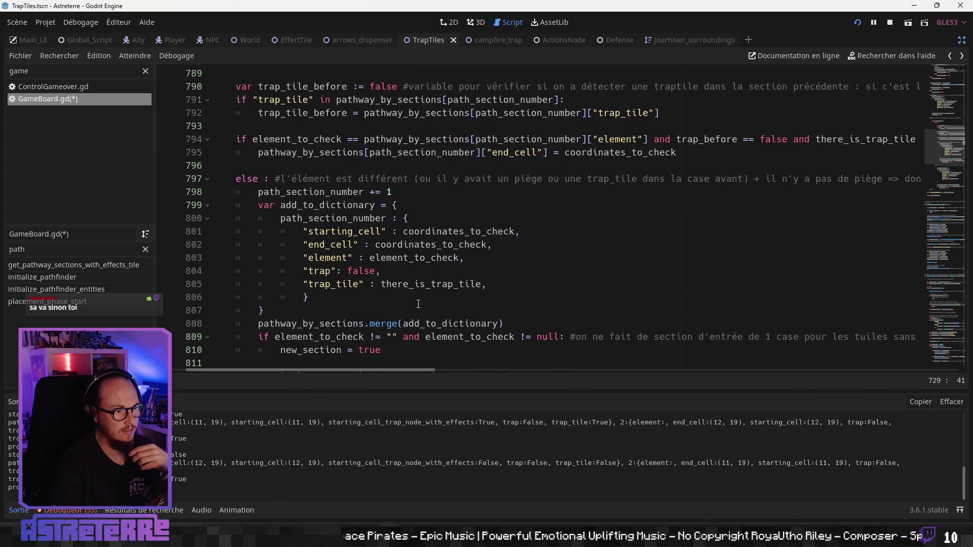
{"action": "scroll", "coordinate": [418, 305], "scroll_direction": "up", "scroll_amount": 9}
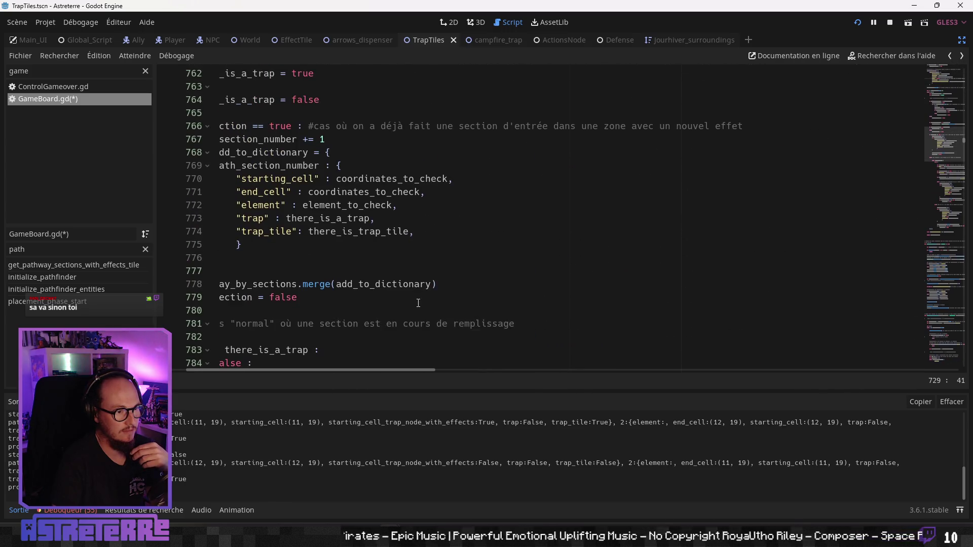
{"action": "left_click_drag", "start_coordinate": [391, 369], "coordinate": [349, 371]}
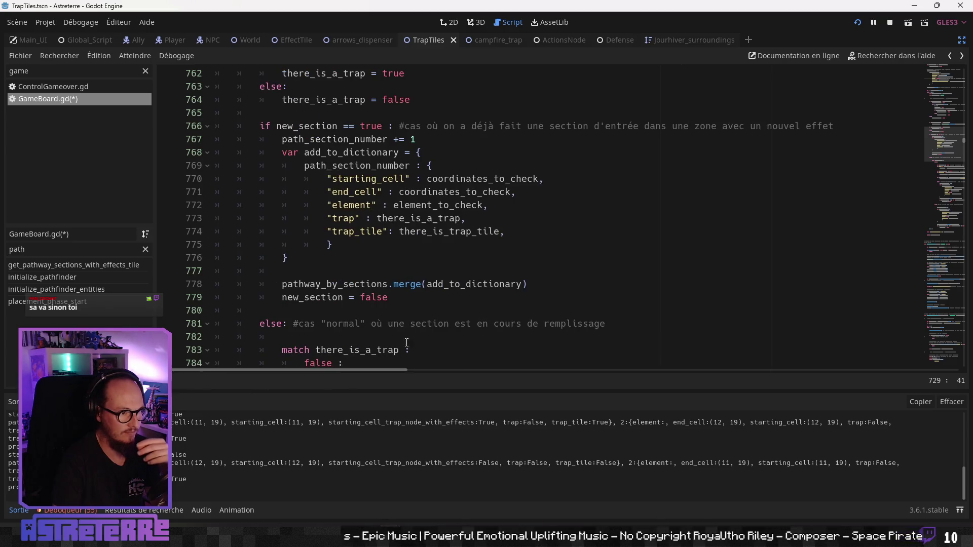
{"action": "scroll", "coordinate": [435, 332], "scroll_direction": "up", "scroll_amount": 2}
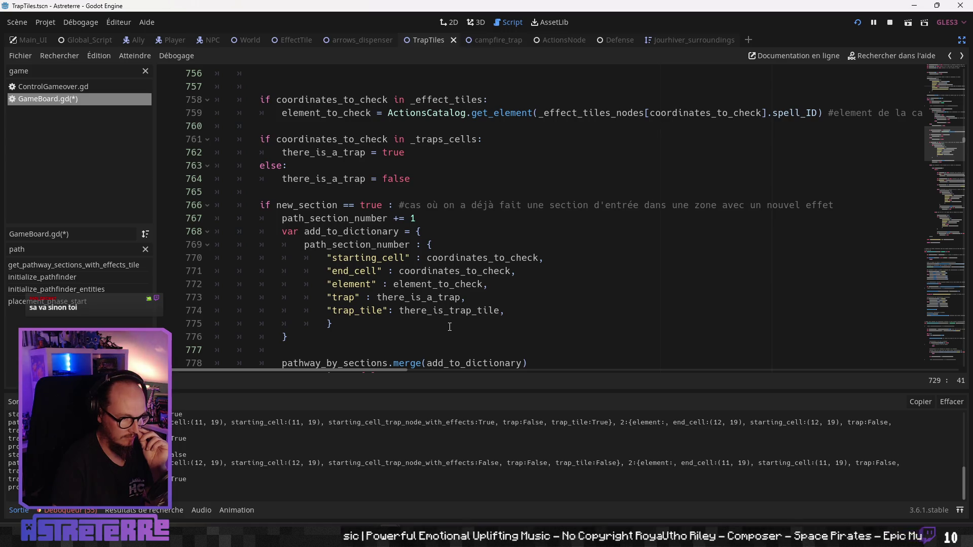
{"action": "scroll", "coordinate": [449, 327], "scroll_direction": "up", "scroll_amount": 1}
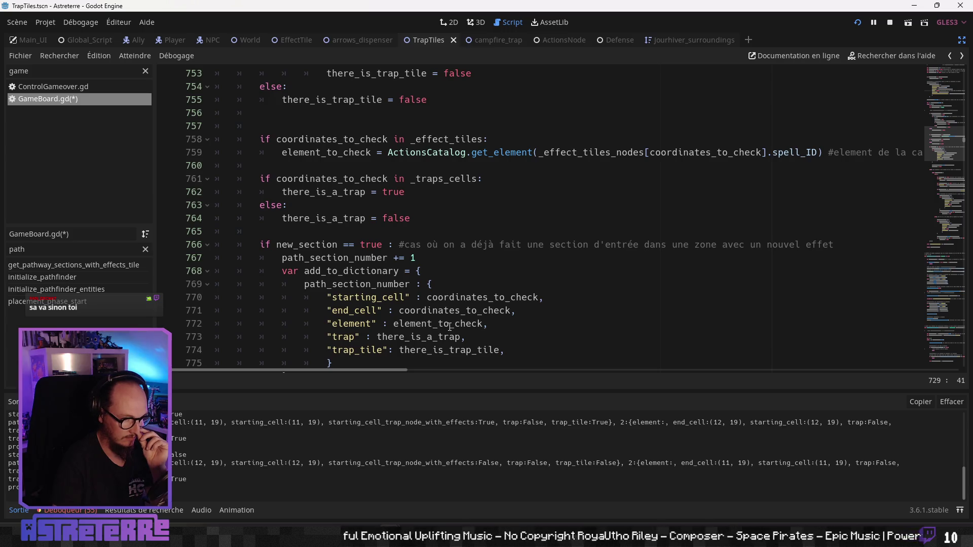
{"action": "scroll", "coordinate": [450, 327], "scroll_direction": "down", "scroll_amount": 1}
{"action": "scroll", "coordinate": [450, 326], "scroll_direction": "up", "scroll_amount": 3}
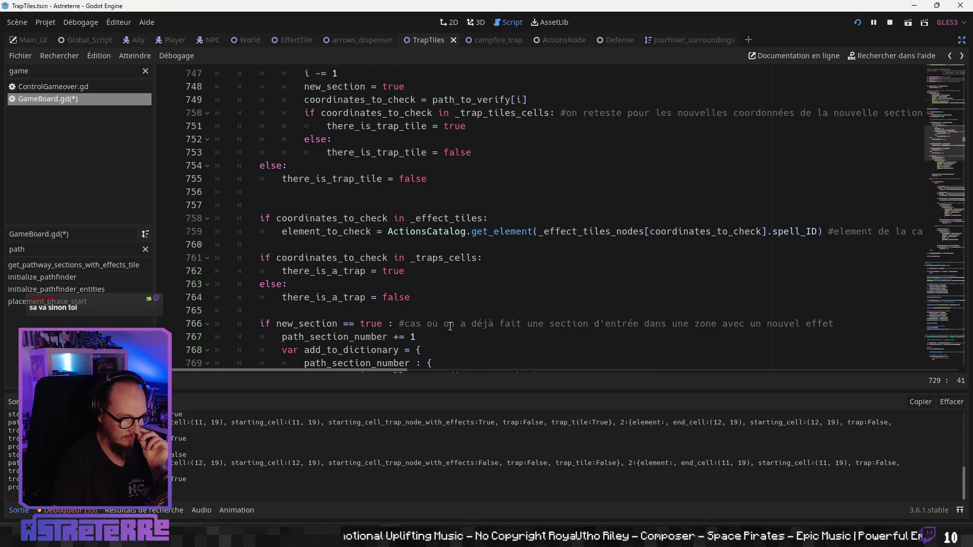
{"action": "scroll", "coordinate": [450, 327], "scroll_direction": "up", "scroll_amount": 5}
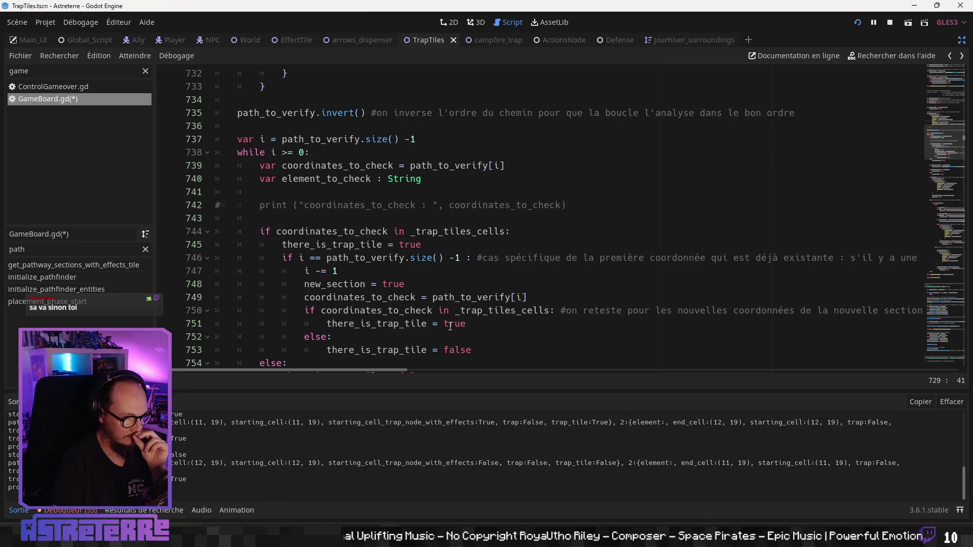
{"action": "scroll", "coordinate": [450, 326], "scroll_direction": "down", "scroll_amount": 4}
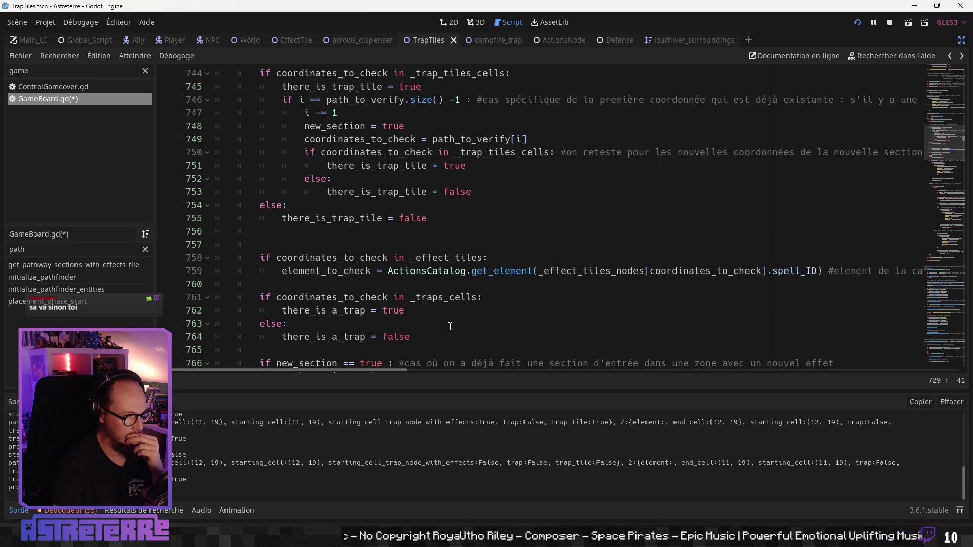
{"action": "scroll", "coordinate": [450, 326], "scroll_direction": "up", "scroll_amount": 1}
{"action": "scroll", "coordinate": [450, 326], "scroll_direction": "down", "scroll_amount": 5}
{"action": "scroll", "coordinate": [450, 326], "scroll_direction": "down", "scroll_amount": 2}
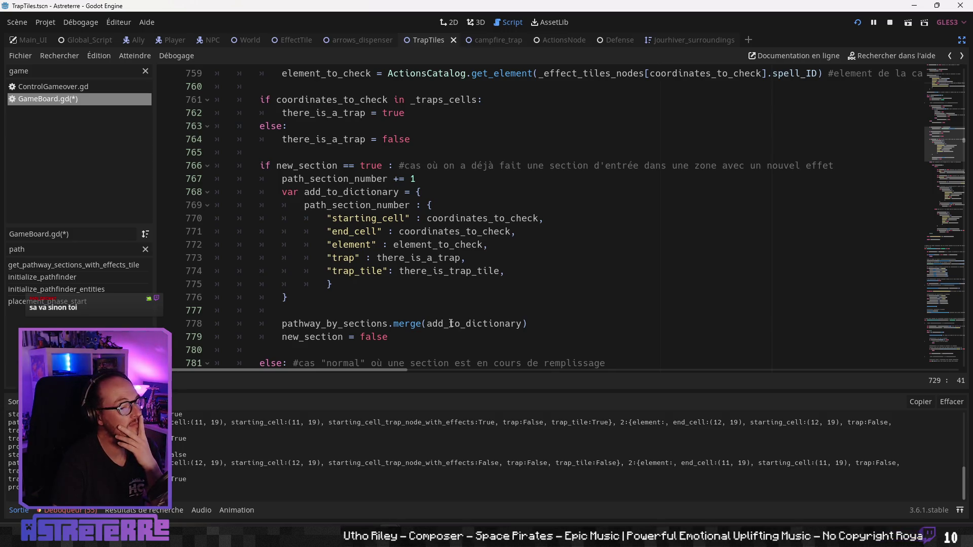
{"action": "scroll", "coordinate": [451, 323], "scroll_direction": "down", "scroll_amount": 3}
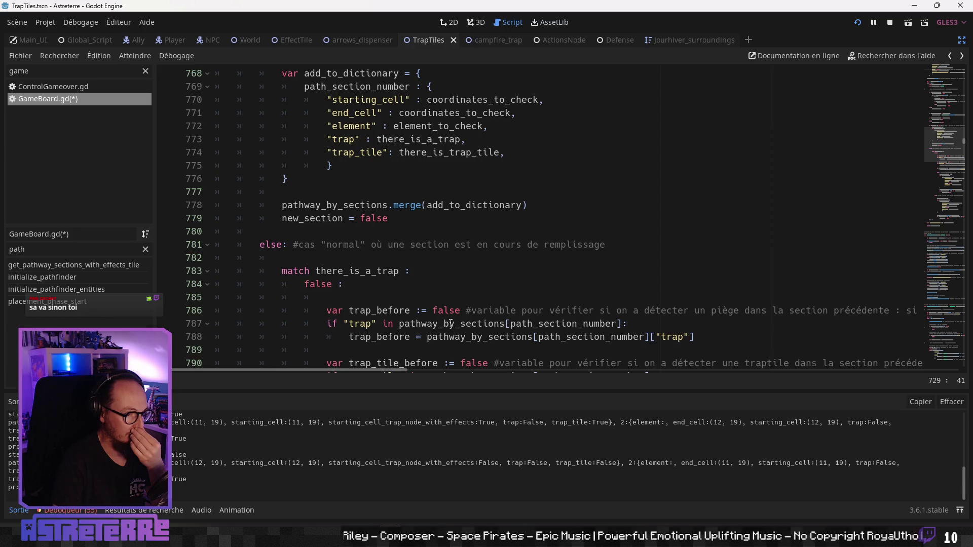
{"action": "scroll", "coordinate": [451, 323], "scroll_direction": "up", "scroll_amount": 12}
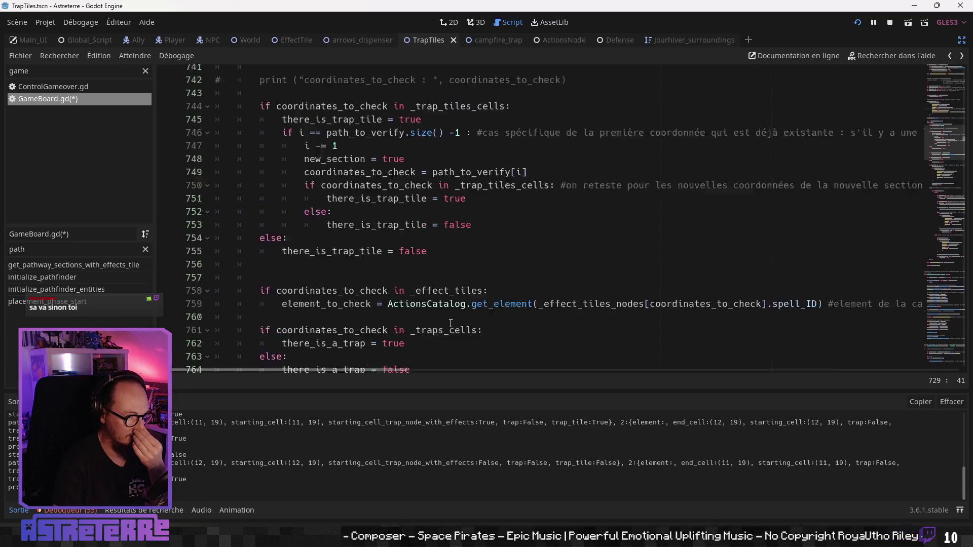
{"action": "scroll", "coordinate": [451, 323], "scroll_direction": "down", "scroll_amount": 5}
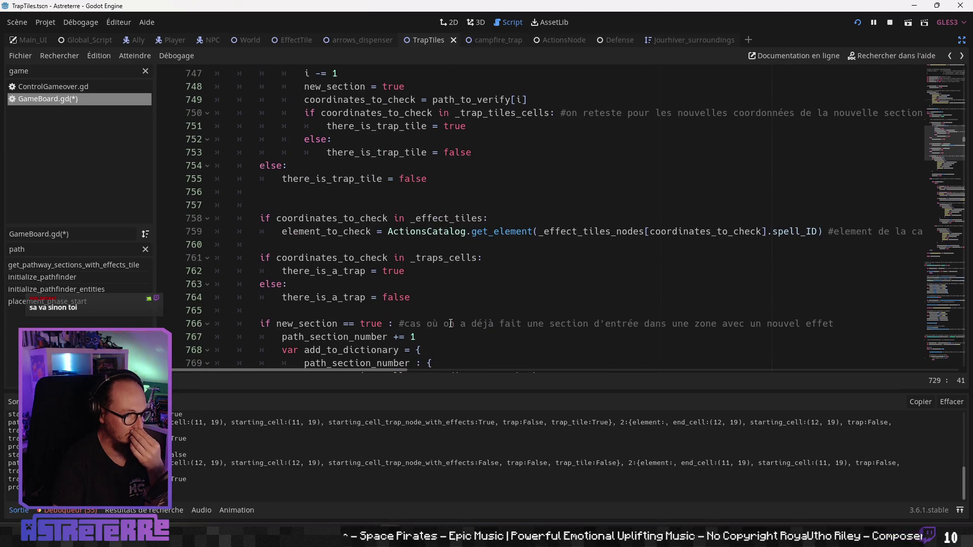
{"action": "scroll", "coordinate": [449, 314], "scroll_direction": "down", "scroll_amount": 2}
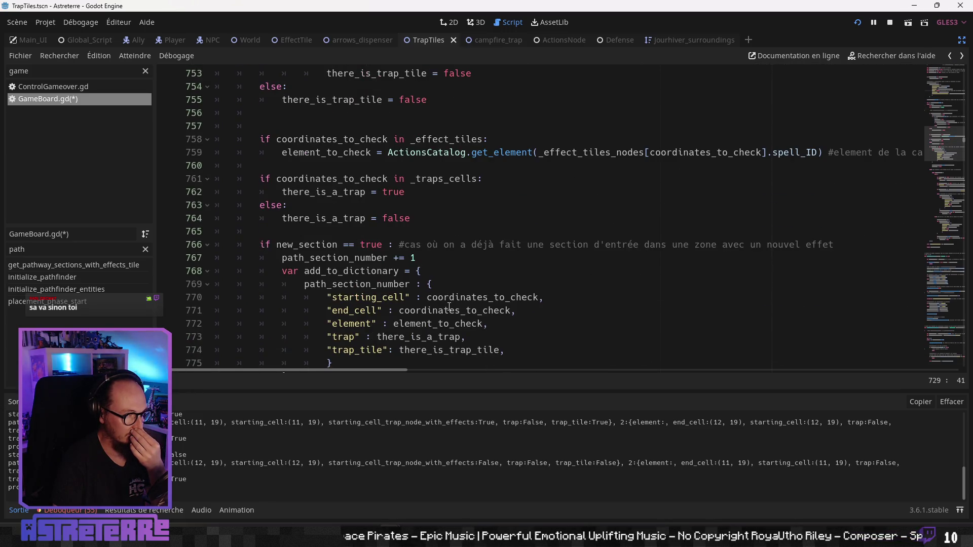
{"action": "scroll", "coordinate": [449, 307], "scroll_direction": "up", "scroll_amount": 11}
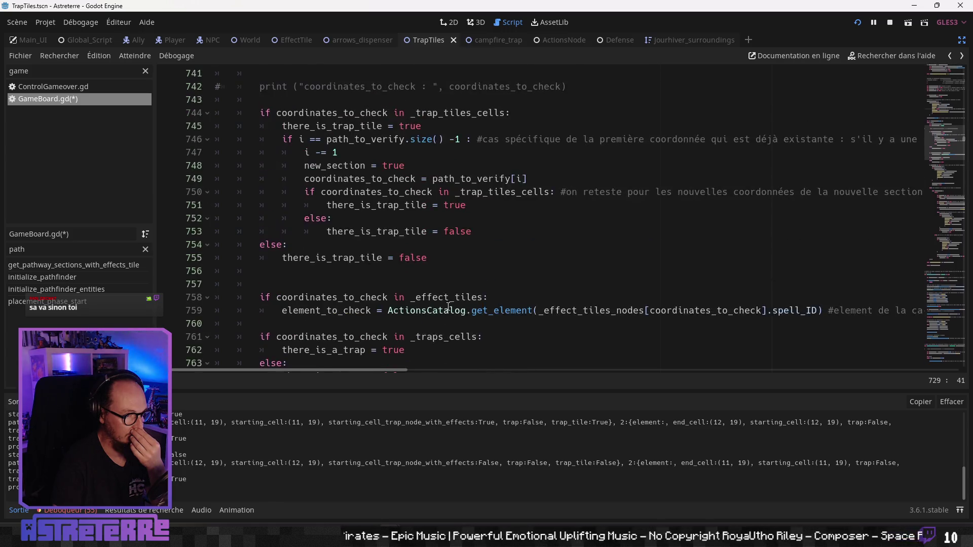
{"action": "scroll", "coordinate": [447, 307], "scroll_direction": "up", "scroll_amount": 2}
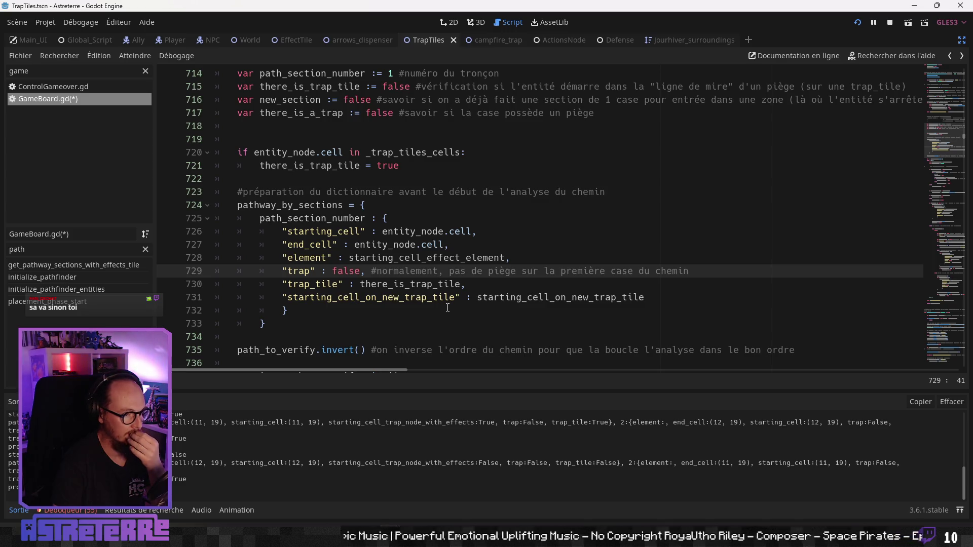
{"action": "scroll", "coordinate": [447, 308], "scroll_direction": "down", "scroll_amount": 3}
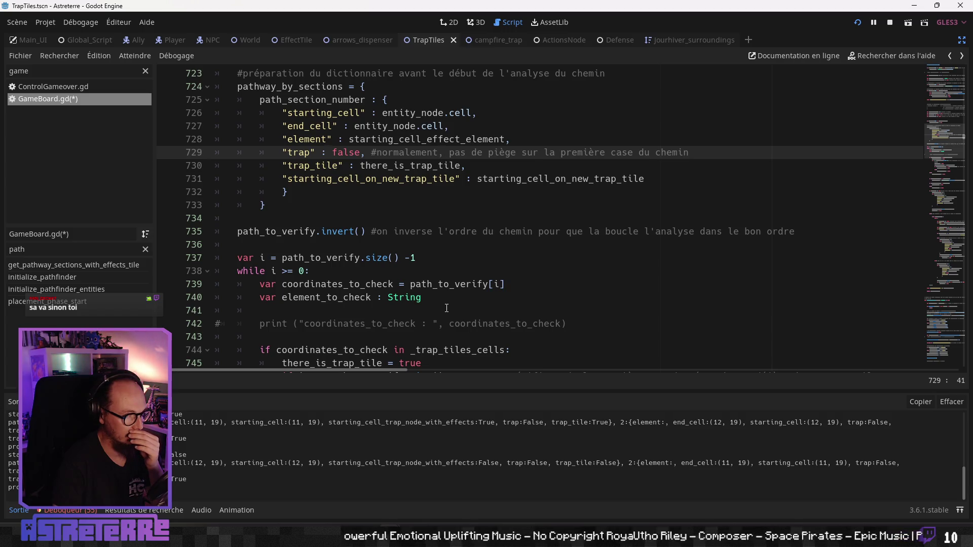
{"action": "scroll", "coordinate": [446, 307], "scroll_direction": "down", "scroll_amount": 2}
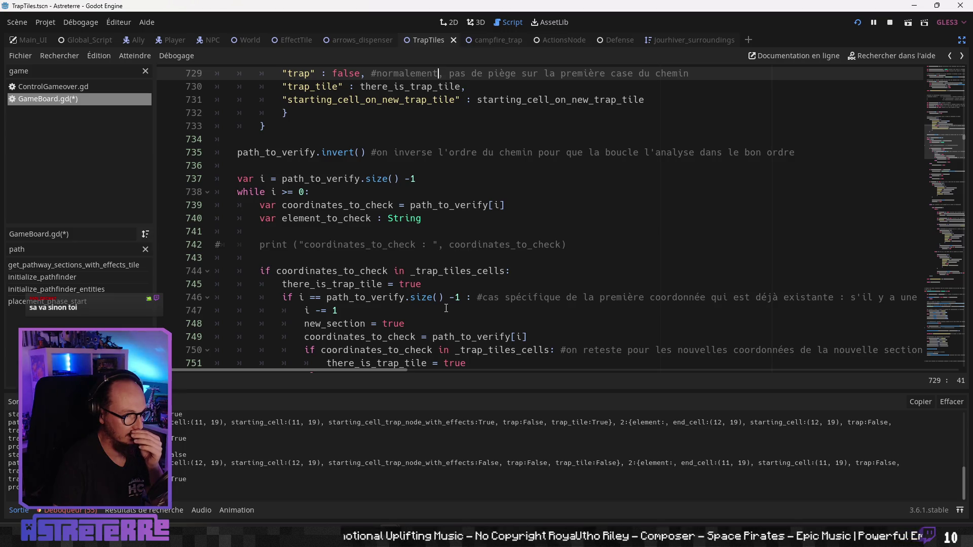
{"action": "scroll", "coordinate": [445, 308], "scroll_direction": "down", "scroll_amount": 2}
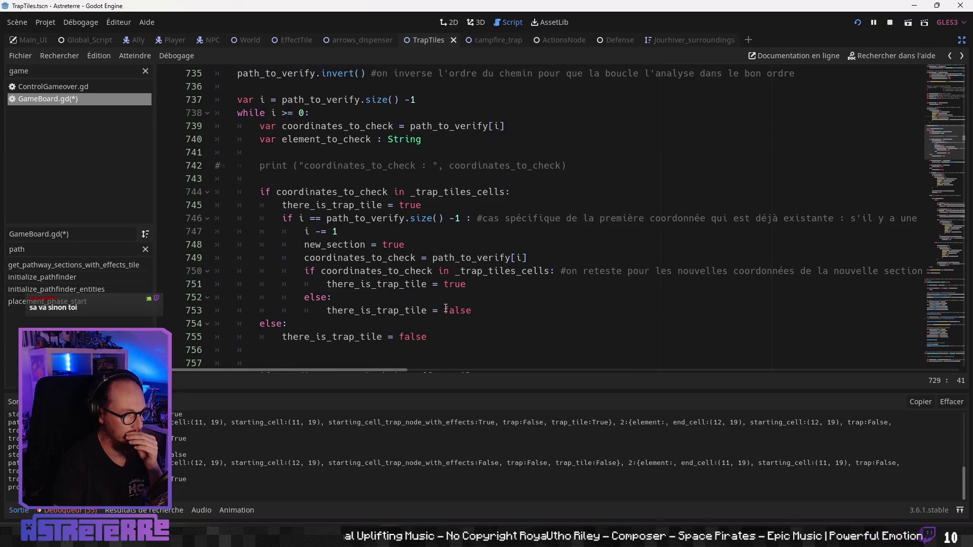
{"action": "mouse_move", "coordinate": [401, 370]}
{"action": "left_mouse_down"}
{"action": "mouse_move", "coordinate": [535, 380]}
{"action": "mouse_move", "coordinate": [597, 372]}
{"action": "mouse_move", "coordinate": [363, 359]}
{"action": "left_mouse_up"}
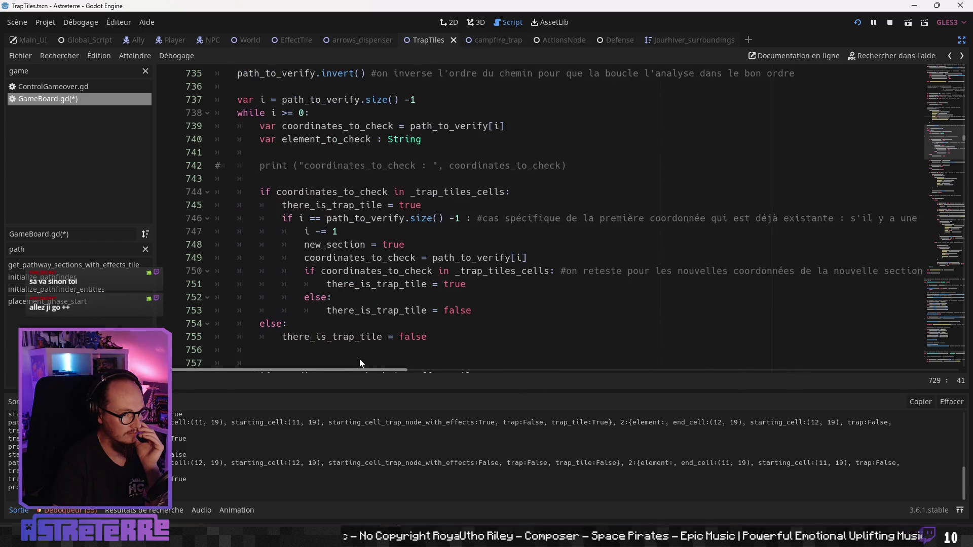
{"action": "left_click", "coordinate": [356, 275]}
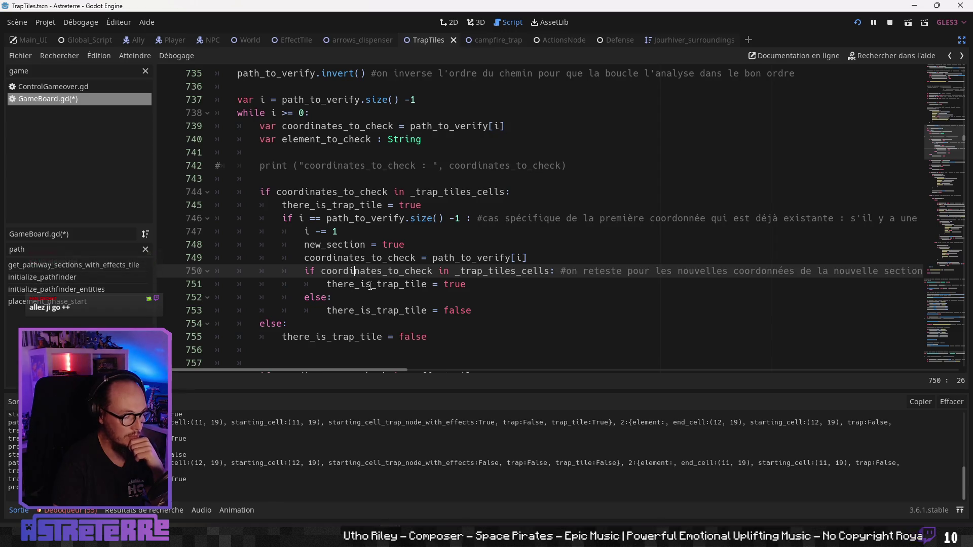
{"action": "left_click", "coordinate": [358, 258]}
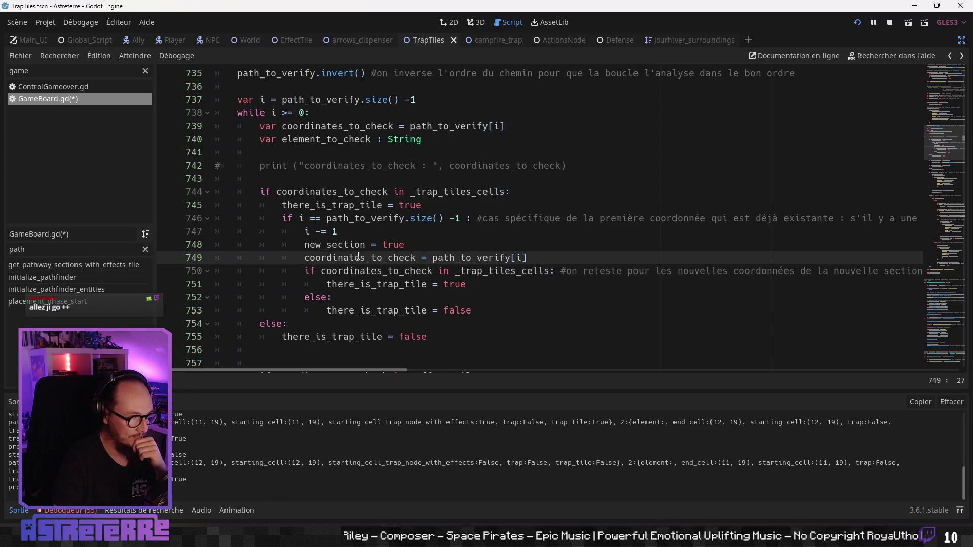
{"action": "left_click", "coordinate": [355, 284]}
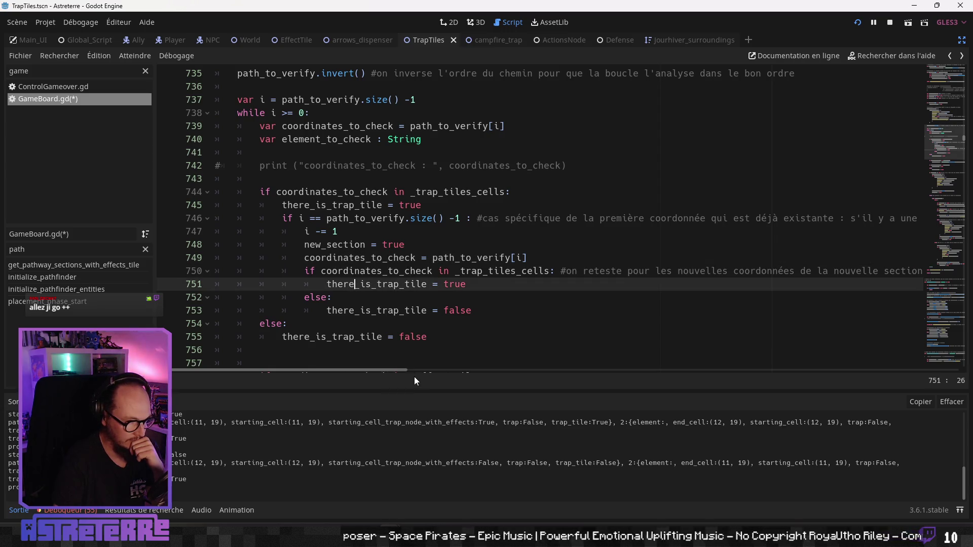
{"action": "mouse_move", "coordinate": [388, 373]}
{"action": "left_mouse_down"}
{"action": "mouse_move", "coordinate": [442, 373]}
{"action": "mouse_move", "coordinate": [346, 373]}
{"action": "left_mouse_up"}
{"action": "left_click", "coordinate": [375, 311]}
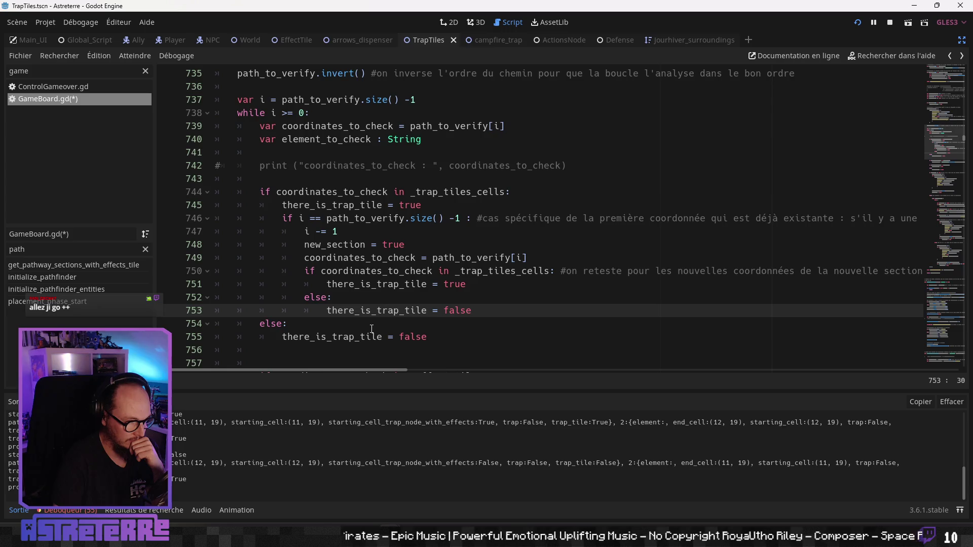
{"action": "scroll", "coordinate": [372, 329], "scroll_direction": "down", "scroll_amount": 1}
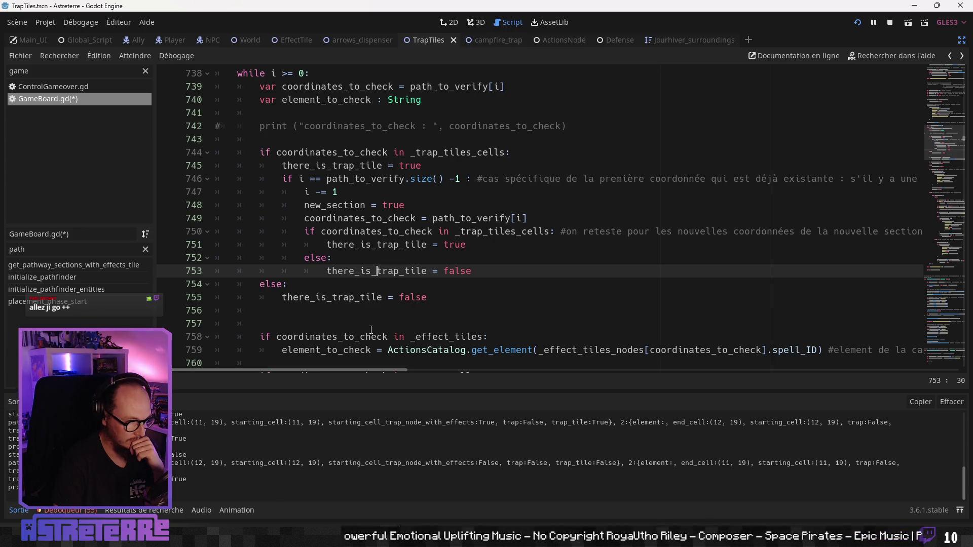
{"action": "scroll", "coordinate": [371, 330], "scroll_direction": "down", "scroll_amount": 2}
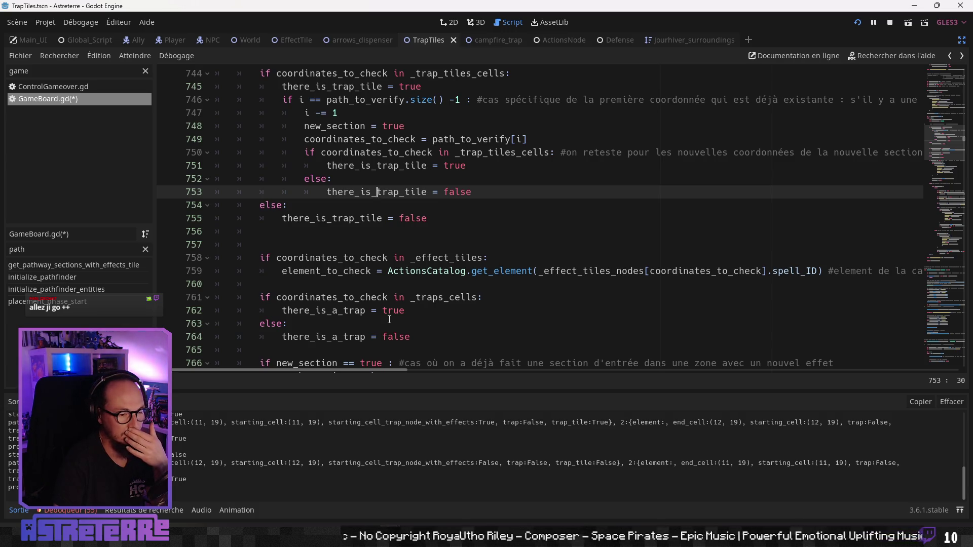
{"action": "scroll", "coordinate": [389, 319], "scroll_direction": "down", "scroll_amount": 1}
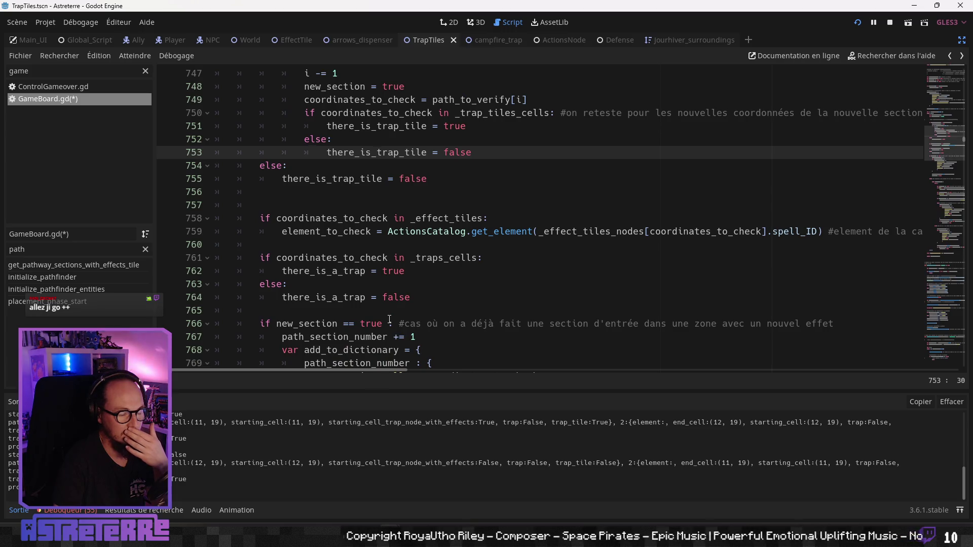
{"action": "scroll", "coordinate": [390, 319], "scroll_direction": "down", "scroll_amount": 2}
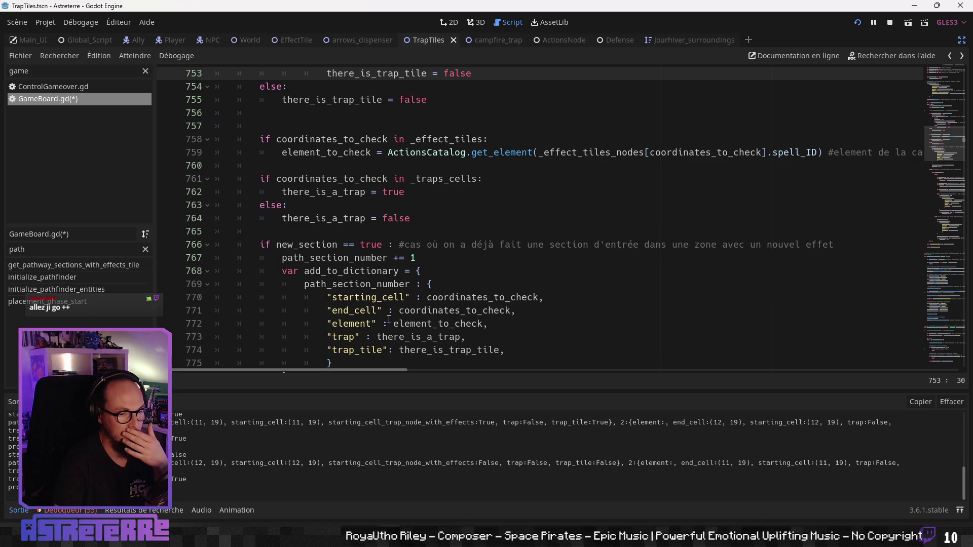
{"action": "scroll", "coordinate": [390, 319], "scroll_direction": "down", "scroll_amount": 2}
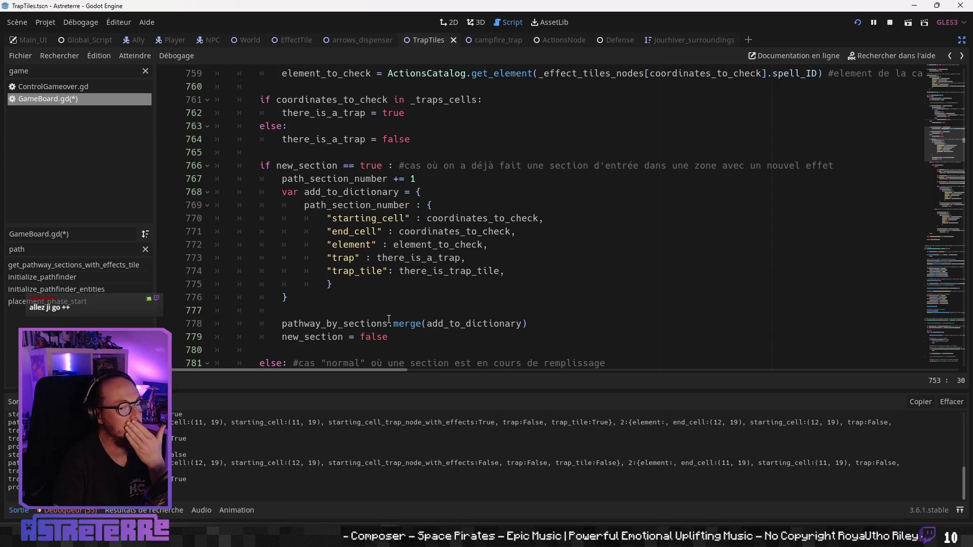
{"action": "scroll", "coordinate": [389, 319], "scroll_direction": "up", "scroll_amount": 7}
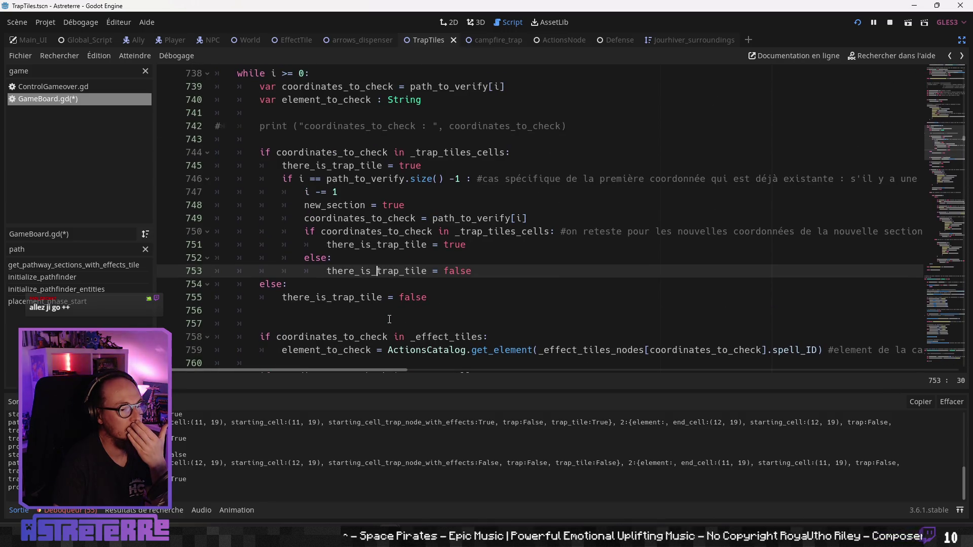
{"action": "scroll", "coordinate": [389, 319], "scroll_direction": "down", "scroll_amount": 10}
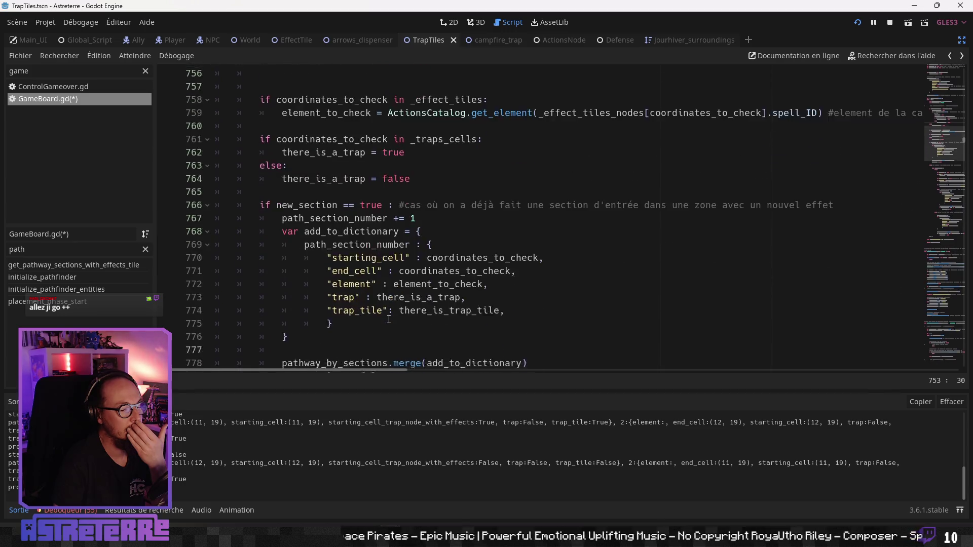
{"action": "scroll", "coordinate": [389, 319], "scroll_direction": "down", "scroll_amount": 2}
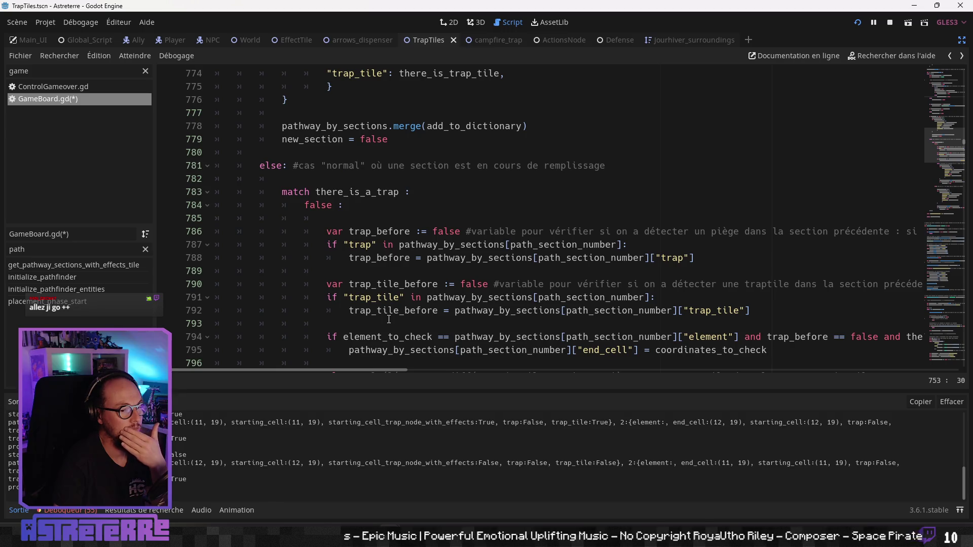
{"action": "scroll", "coordinate": [389, 319], "scroll_direction": "down", "scroll_amount": 1}
{"action": "scroll", "coordinate": [389, 319], "scroll_direction": "down", "scroll_amount": 1}
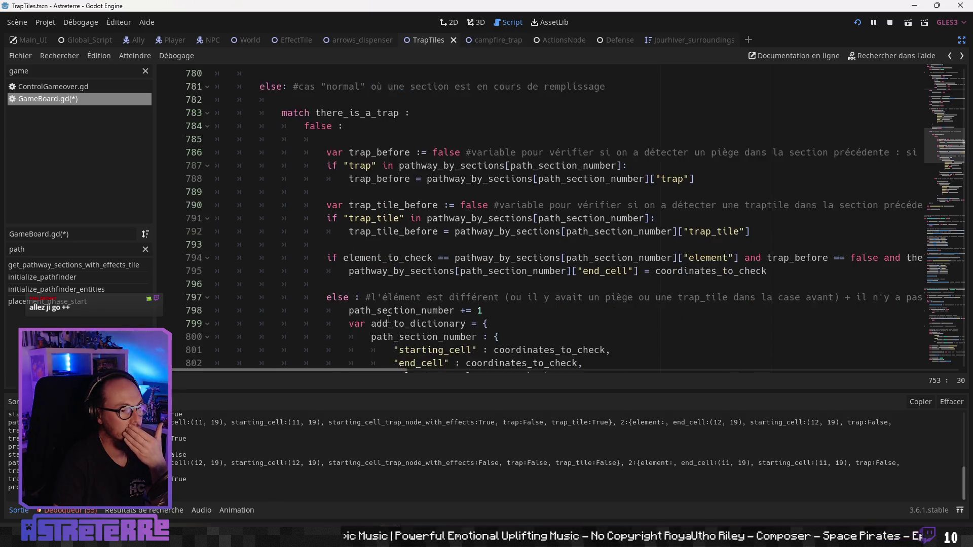
{"action": "scroll", "coordinate": [388, 319], "scroll_direction": "down", "scroll_amount": 7}
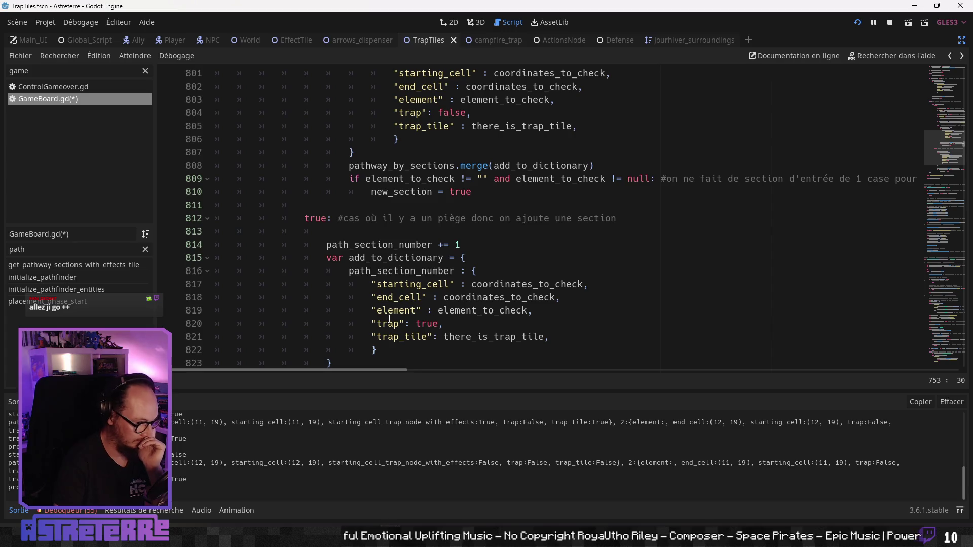
{"action": "scroll", "coordinate": [389, 318], "scroll_direction": "down", "scroll_amount": 2}
{"action": "scroll", "coordinate": [390, 317], "scroll_direction": "down", "scroll_amount": 3}
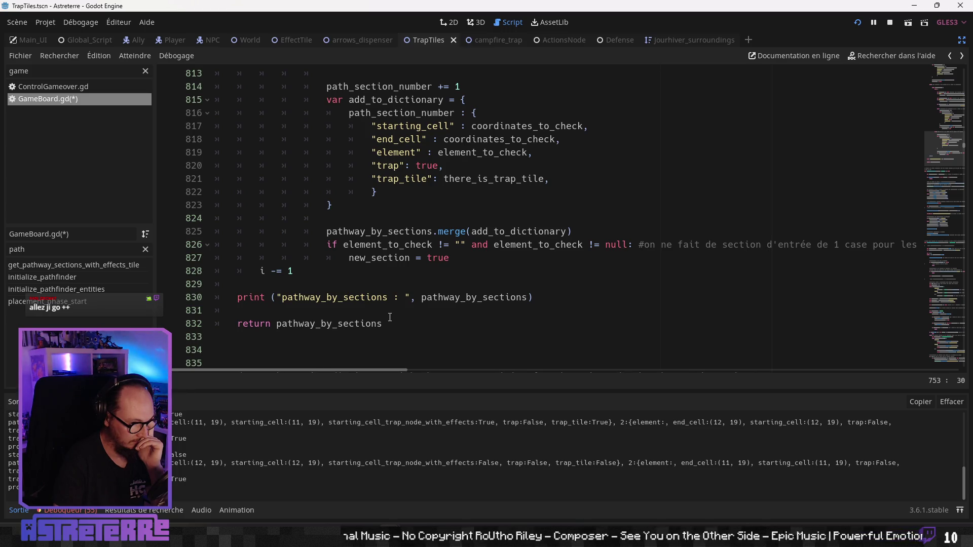
{"action": "scroll", "coordinate": [389, 317], "scroll_direction": "up", "scroll_amount": 15}
{"action": "scroll", "coordinate": [389, 318], "scroll_direction": "up", "scroll_amount": 15}
{"action": "scroll", "coordinate": [389, 317], "scroll_direction": "up", "scroll_amount": 14}
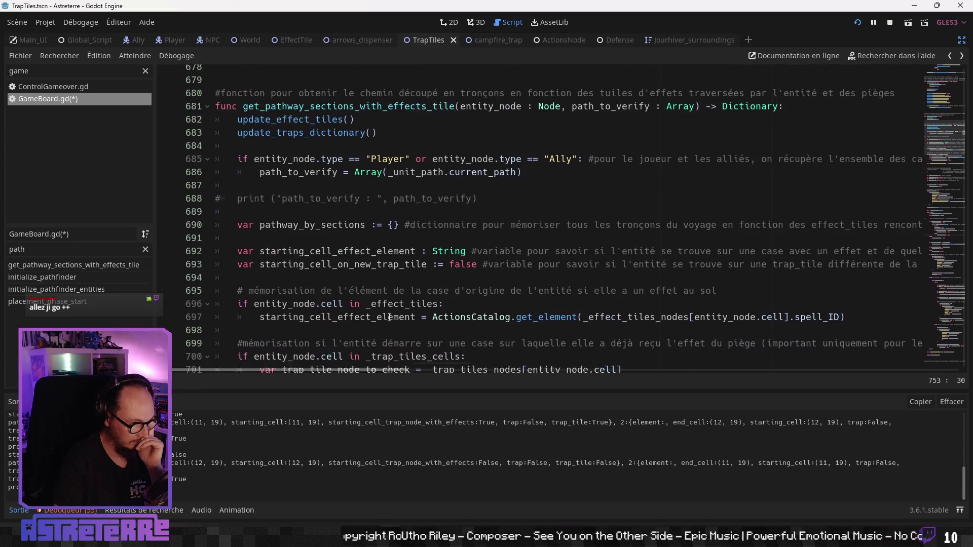
{"action": "scroll", "coordinate": [390, 317], "scroll_direction": "down", "scroll_amount": 5}
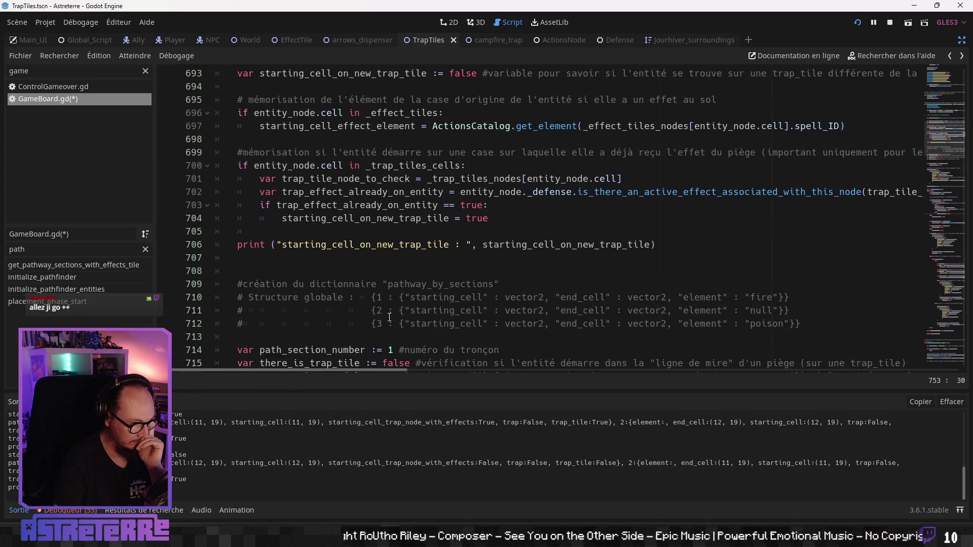
{"action": "scroll", "coordinate": [389, 317], "scroll_direction": "down", "scroll_amount": 4}
{"action": "scroll", "coordinate": [390, 317], "scroll_direction": "up", "scroll_amount": 4}
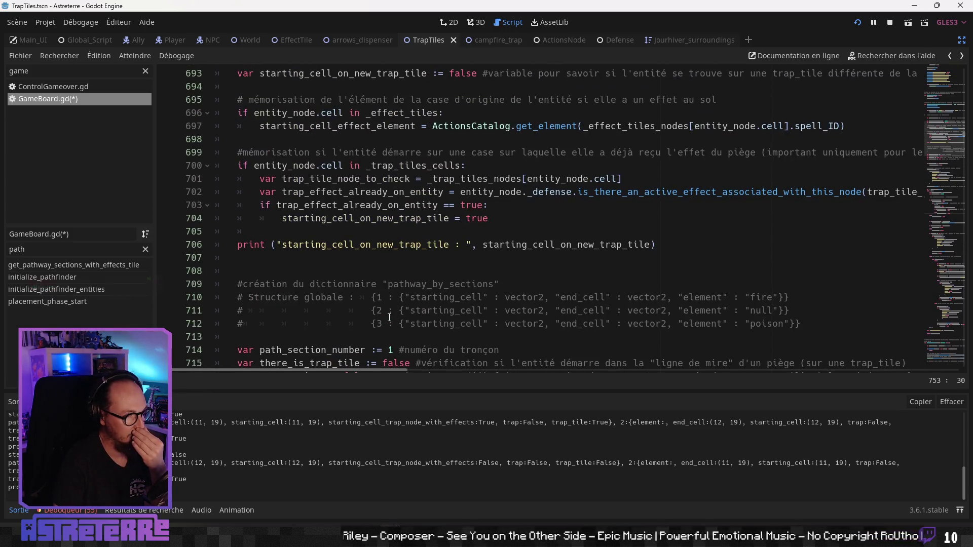
{"action": "scroll", "coordinate": [389, 317], "scroll_direction": "down", "scroll_amount": 4}
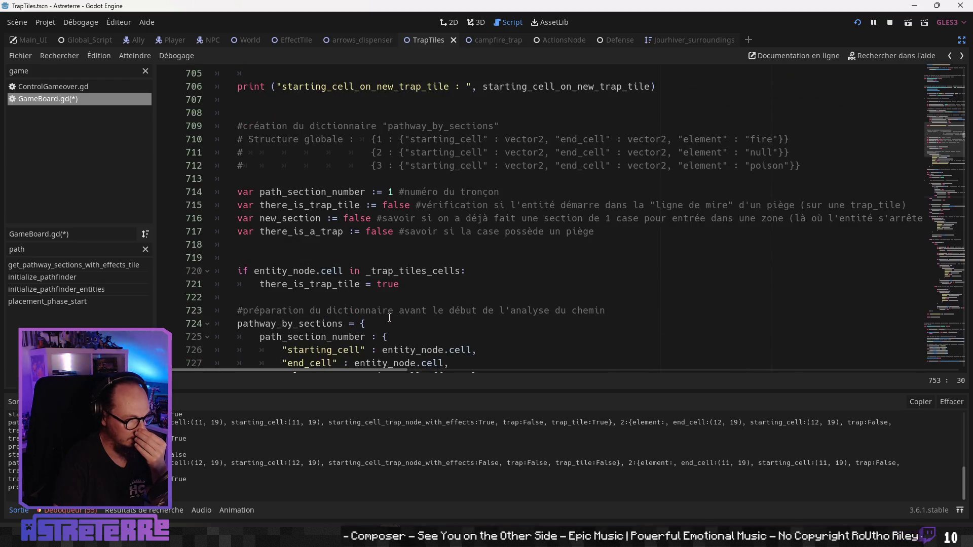
{"action": "scroll", "coordinate": [389, 318], "scroll_direction": "down", "scroll_amount": 3}
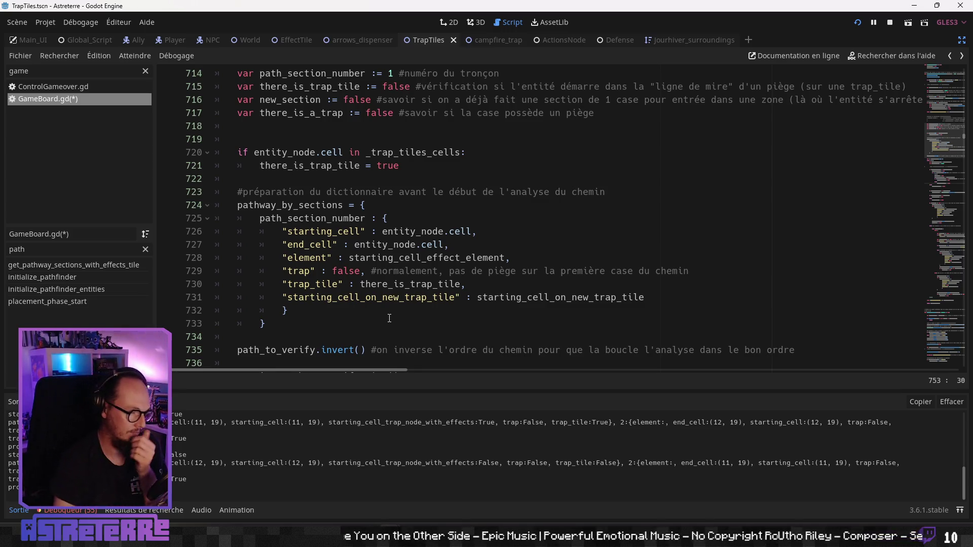
{"action": "scroll", "coordinate": [389, 318], "scroll_direction": "down", "scroll_amount": 5}
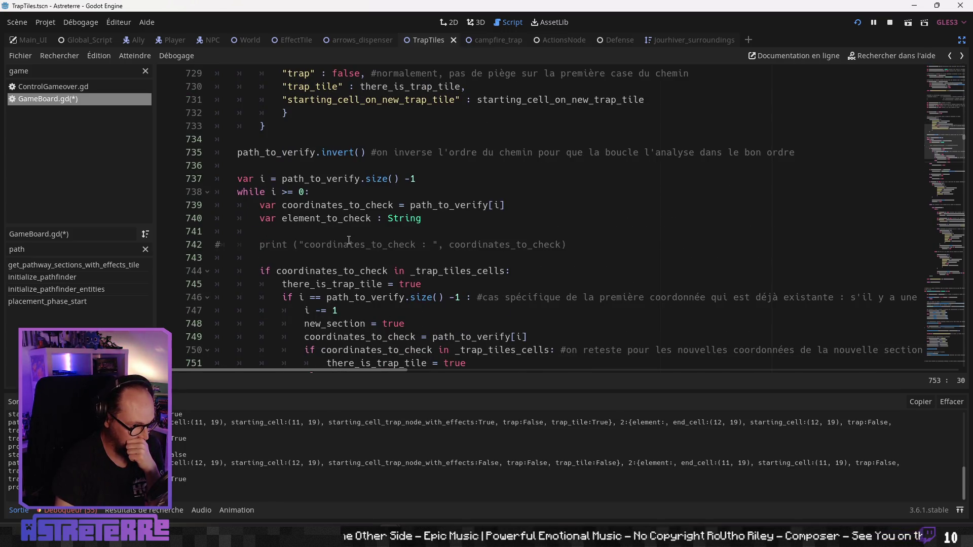
{"action": "scroll", "coordinate": [349, 240], "scroll_direction": "down", "scroll_amount": 2}
{"action": "scroll", "coordinate": [349, 242], "scroll_direction": "down", "scroll_amount": 1}
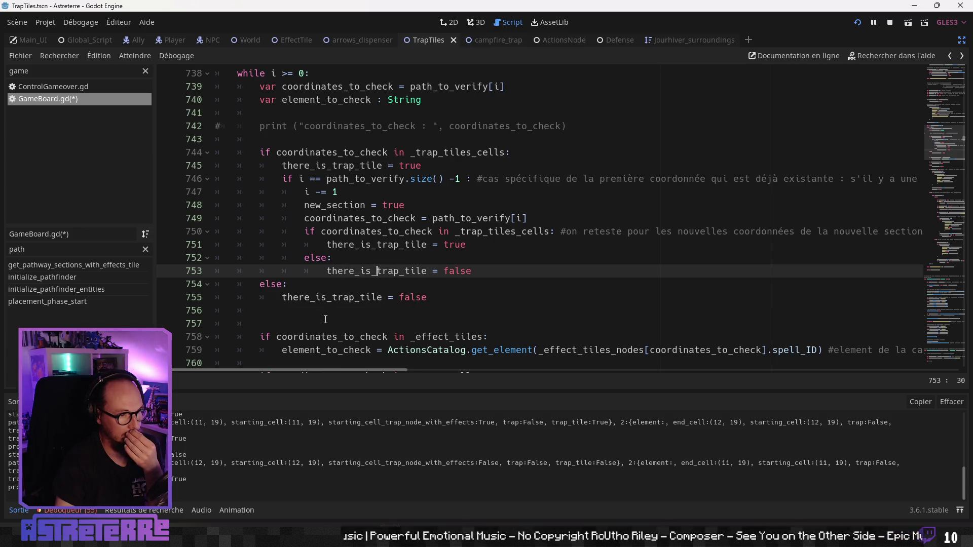
{"action": "mouse_move", "coordinate": [355, 373]}
{"action": "left_mouse_down"}
{"action": "mouse_move", "coordinate": [552, 393]}
{"action": "mouse_move", "coordinate": [286, 372]}
{"action": "left_mouse_up"}
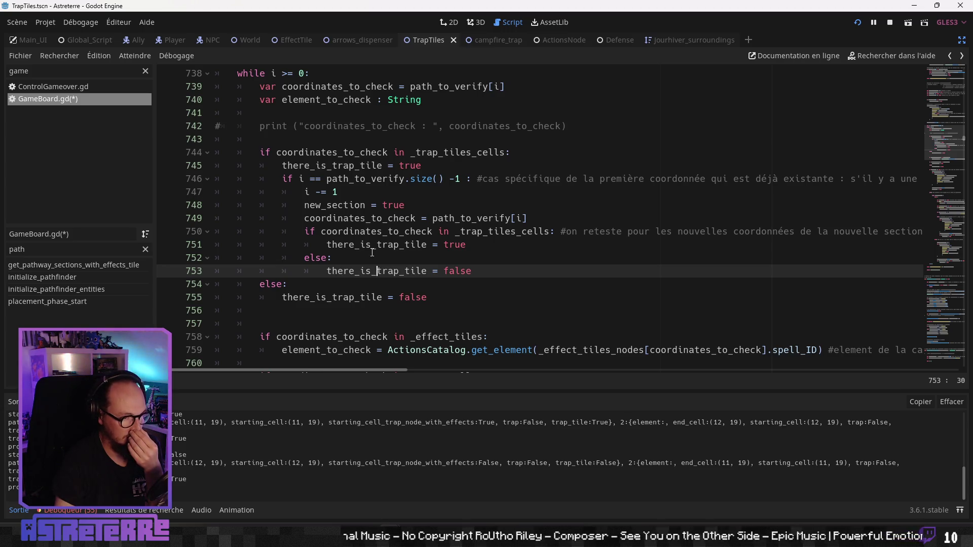
{"action": "mouse_move", "coordinate": [373, 370]}
{"action": "left_mouse_down"}
{"action": "mouse_move", "coordinate": [391, 375]}
{"action": "mouse_move", "coordinate": [341, 376]}
{"action": "left_mouse_up"}
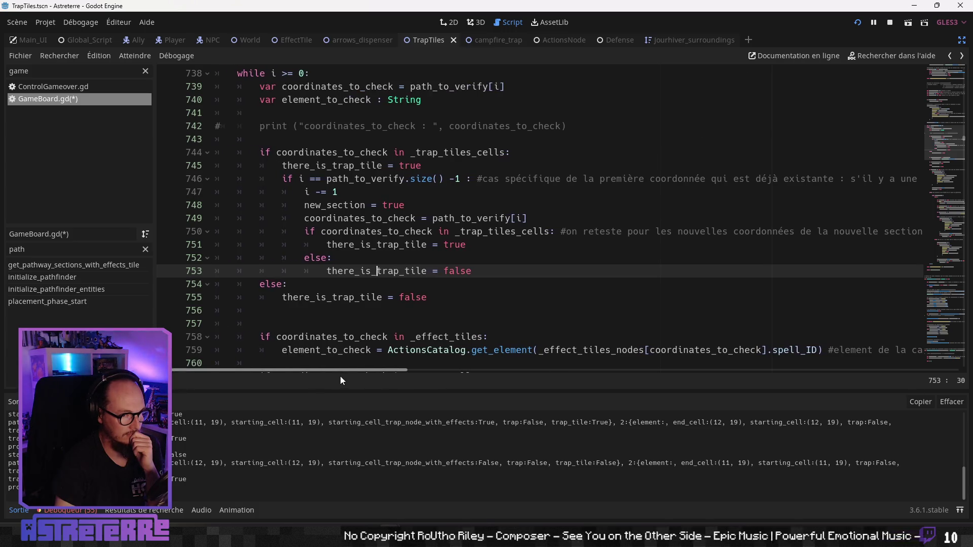
{"action": "left_click", "coordinate": [344, 272]}
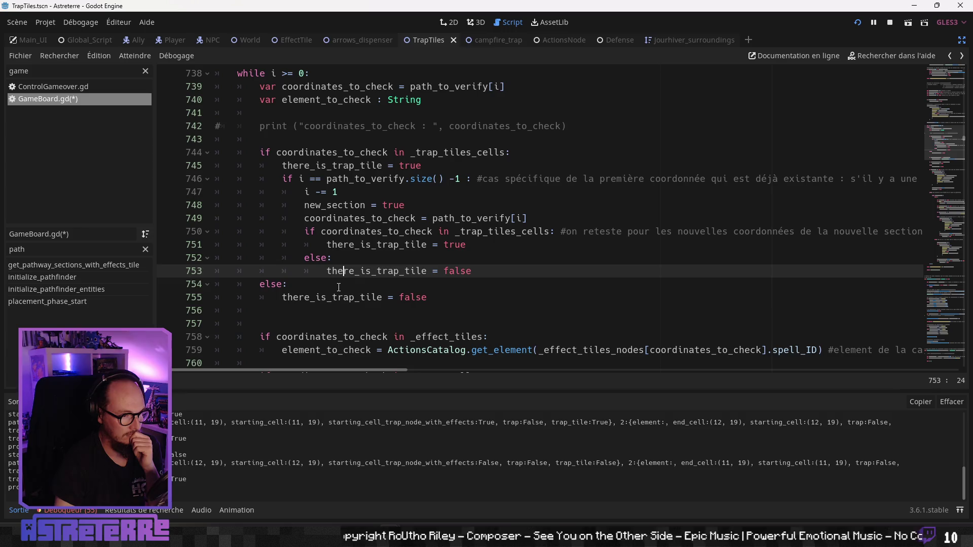
{"action": "left_click", "coordinate": [338, 287]}
{"action": "left_click", "coordinate": [345, 299]}
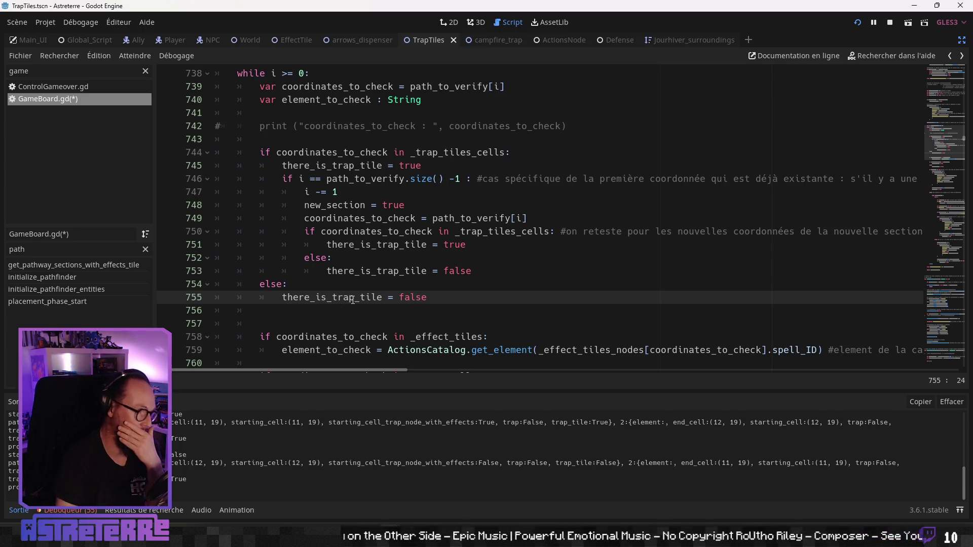
{"action": "scroll", "coordinate": [353, 301], "scroll_direction": "down", "scroll_amount": 2}
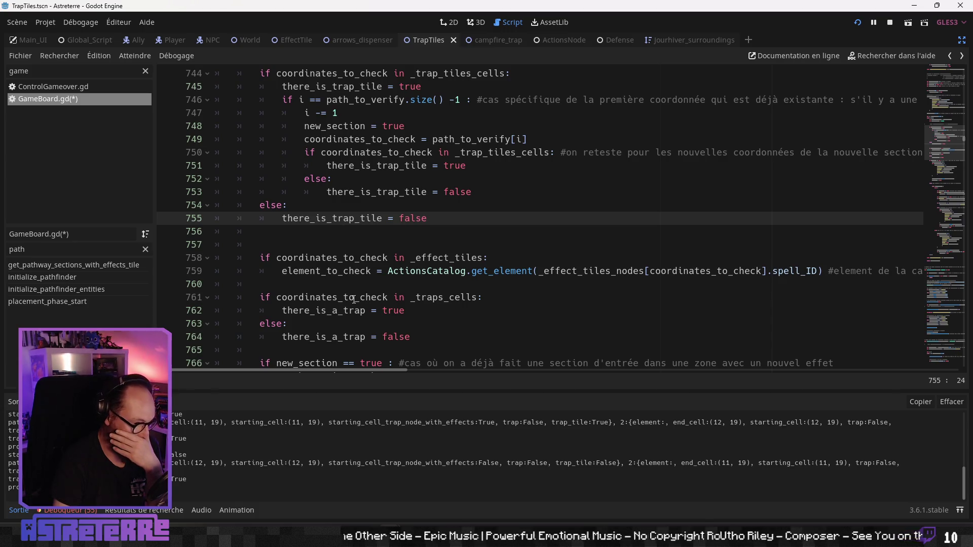
{"action": "scroll", "coordinate": [354, 299], "scroll_direction": "down", "scroll_amount": 3}
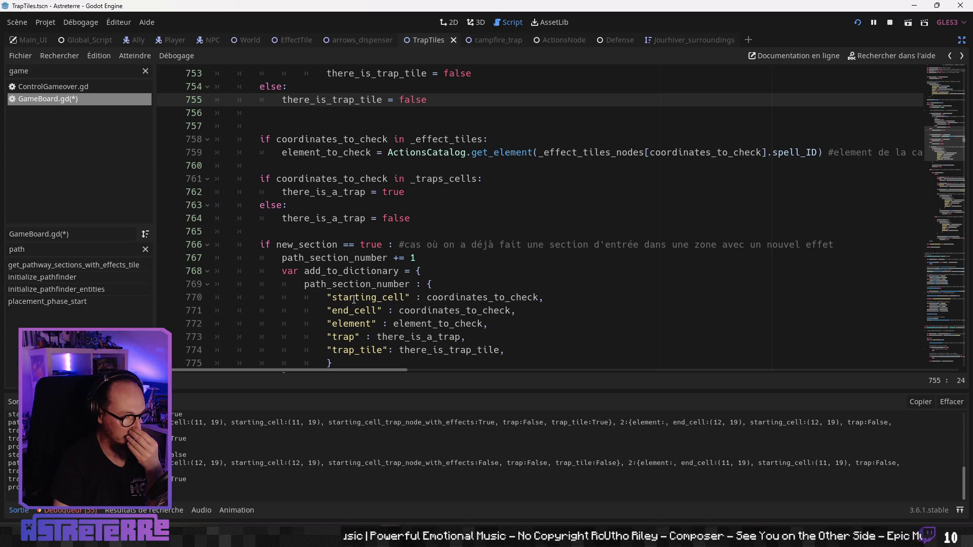
{"action": "scroll", "coordinate": [353, 300], "scroll_direction": "down", "scroll_amount": 1}
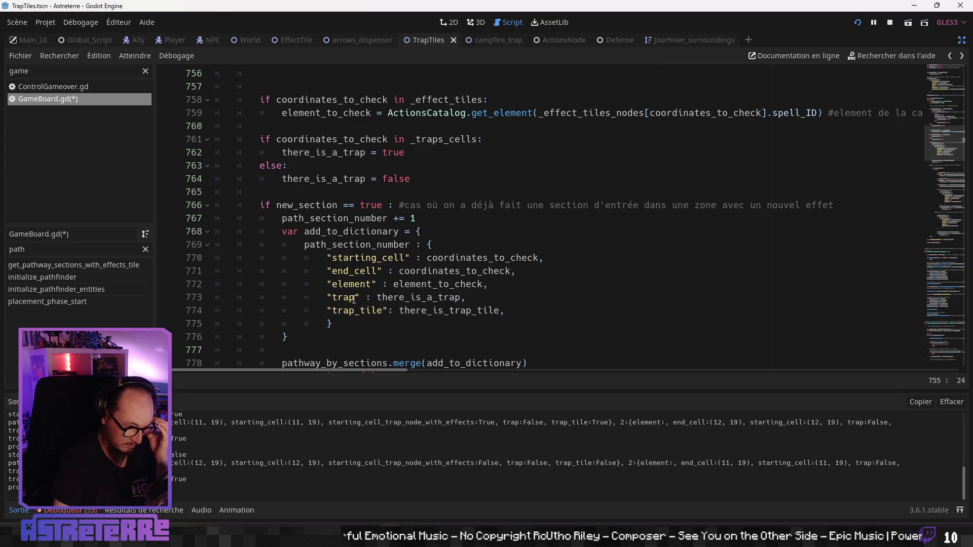
{"action": "scroll", "coordinate": [354, 299], "scroll_direction": "up", "scroll_amount": 2}
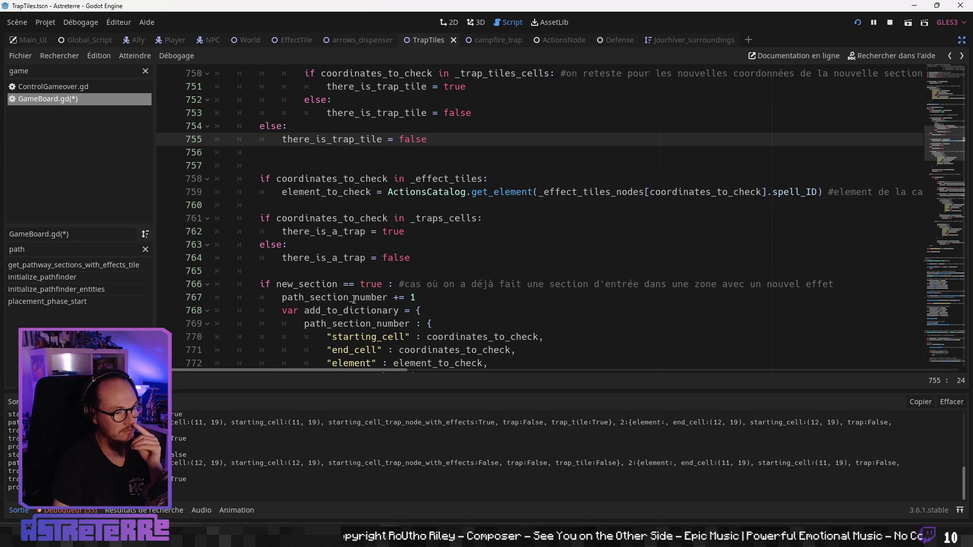
{"action": "scroll", "coordinate": [353, 299], "scroll_direction": "down", "scroll_amount": 2}
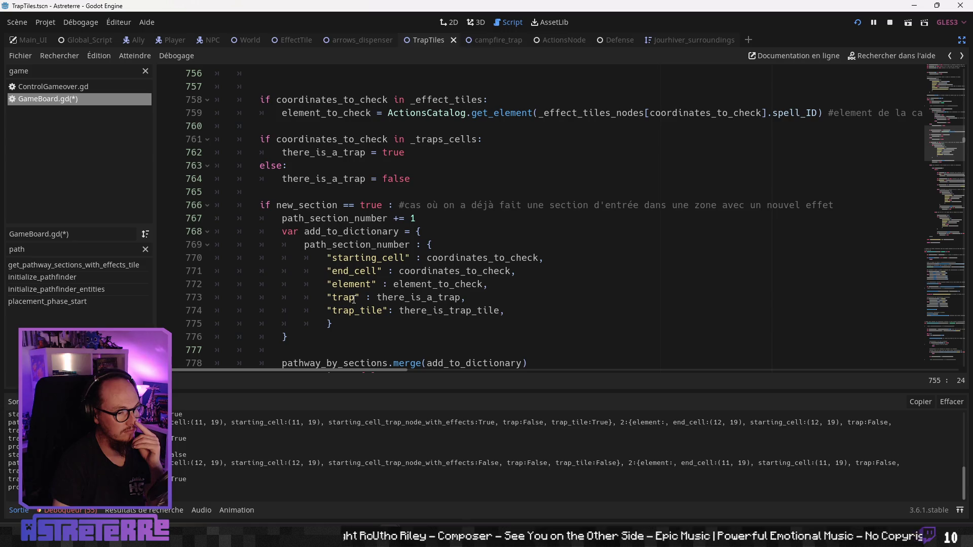
{"action": "scroll", "coordinate": [353, 299], "scroll_direction": "up", "scroll_amount": 5}
{"action": "scroll", "coordinate": [353, 299], "scroll_direction": "up", "scroll_amount": 3}
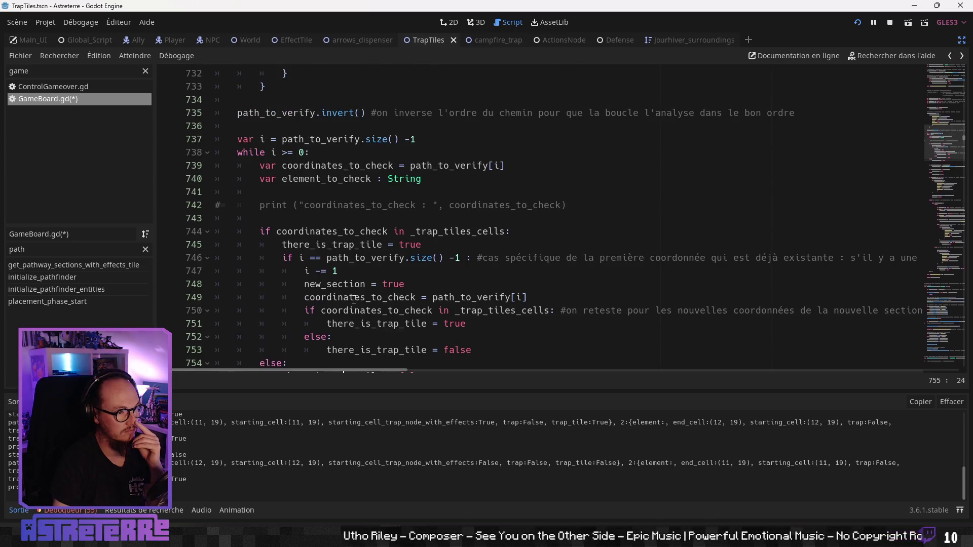
{"action": "scroll", "coordinate": [354, 299], "scroll_direction": "down", "scroll_amount": 1}
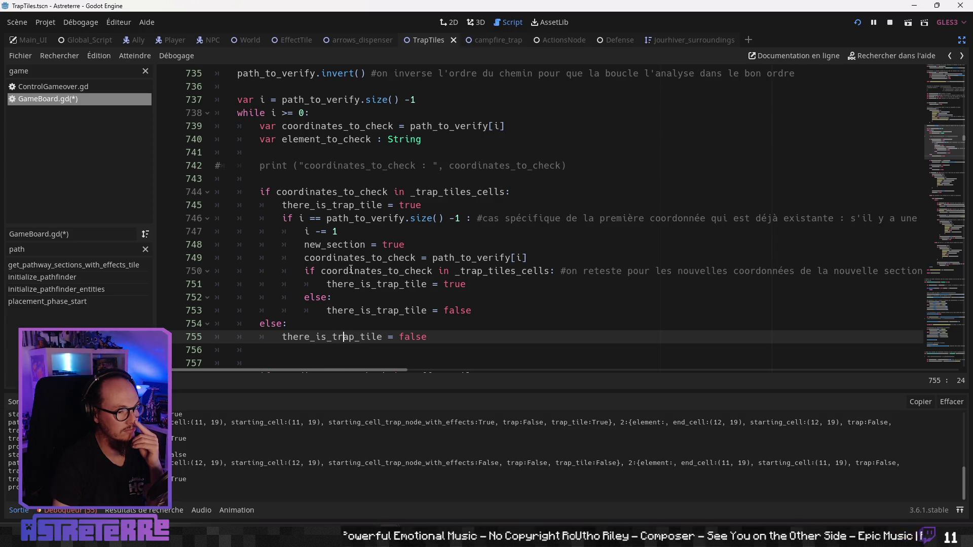
{"action": "left_click", "coordinate": [352, 270]}
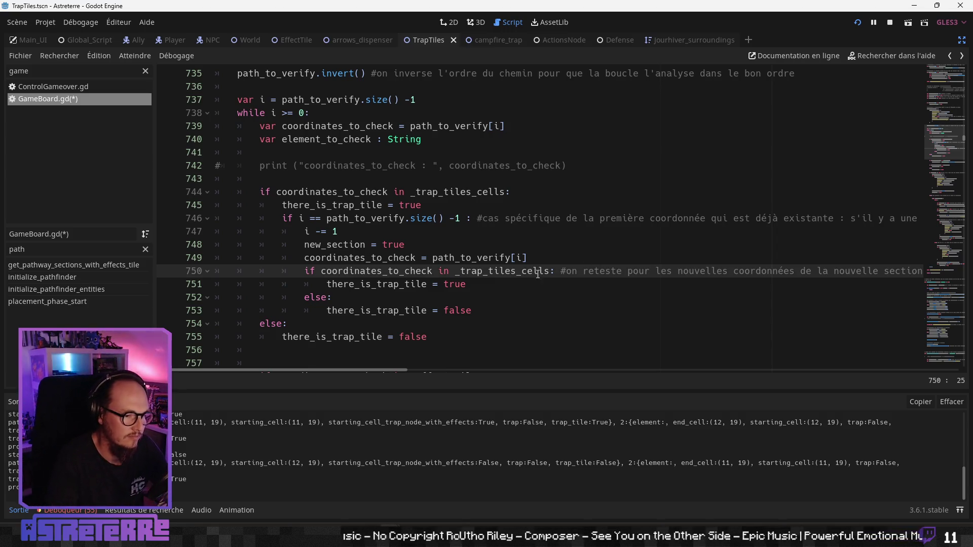
- Add a French comment on new line 753 about checking if the previous section had a trap tile linked to the same trap
{"action": "left_click", "coordinate": [497, 290]}
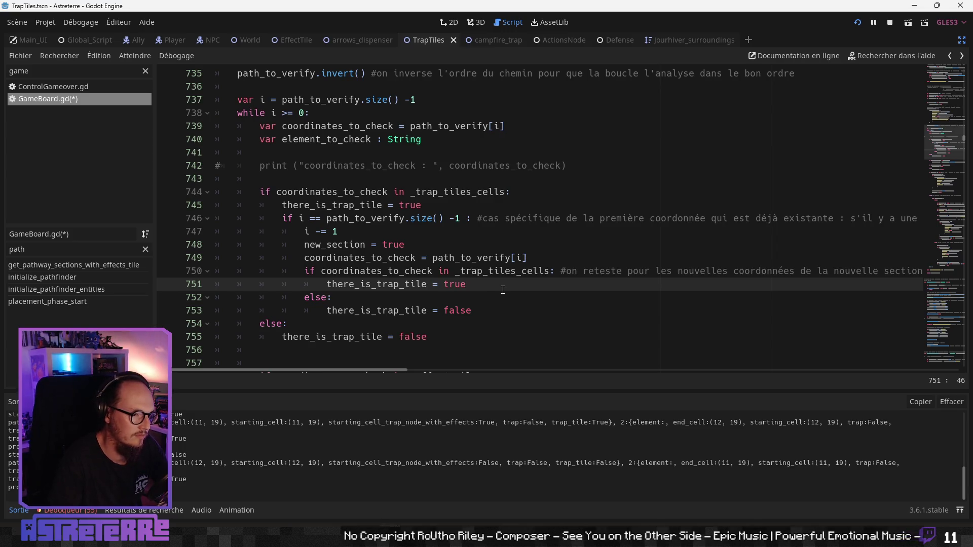
{"action": "key", "text": "Return"}
{"action": "key", "text": "Return"}
{"action": "key", "text": "Return"}
{"action": "left_click", "coordinate": [383, 295]}
{"action": "left_click", "coordinate": [382, 307]}
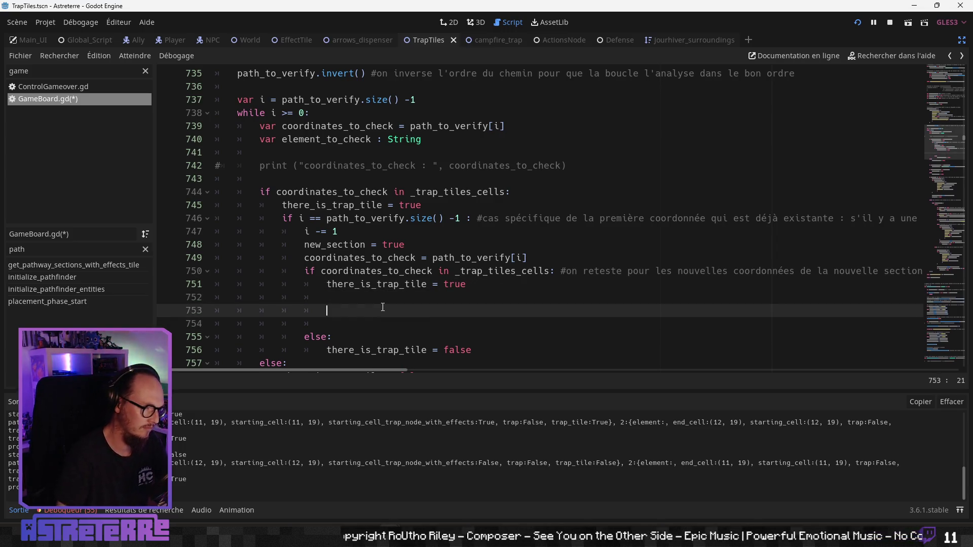
{"action": "type", "text": "#lignes pour vérifier s"}
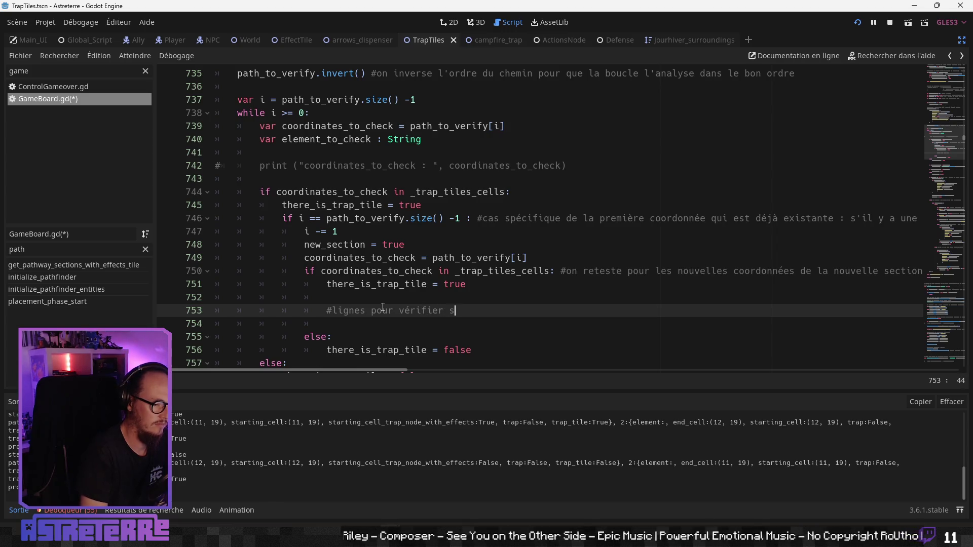
{"action": "key", "text": "BackSpace"}
{"action": "type", "text": "'i"}
{"action": "type", "text": " la secto"}
{"action": "key", "text": "BackSpace"}
{"action": "key", "text": "BackSpace"}
{"action": "key", "text": "BackSpace"}
{"action": "type", "text": "ion d'avant avaio"}
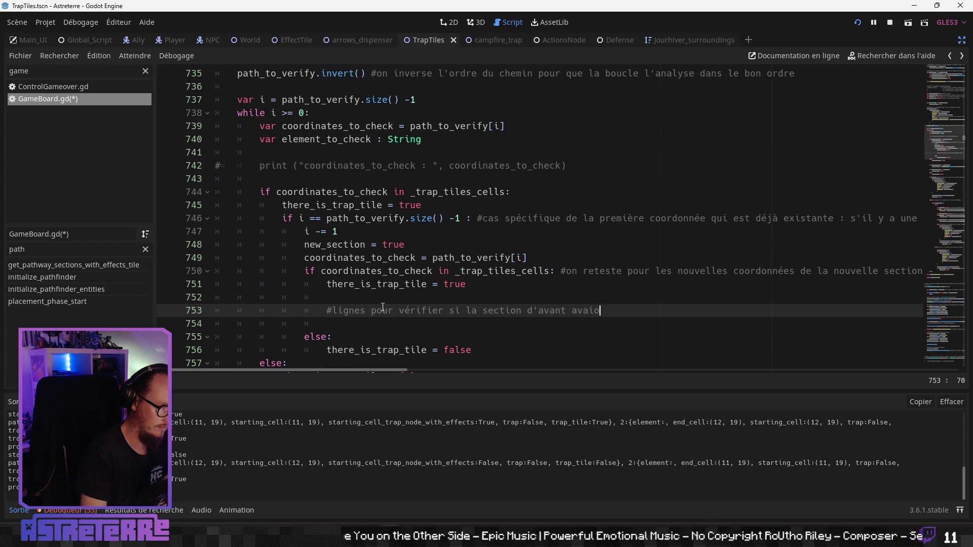
{"action": "key", "text": "BackSpace"}
{"action": "type", "text": "t déjà une t"}
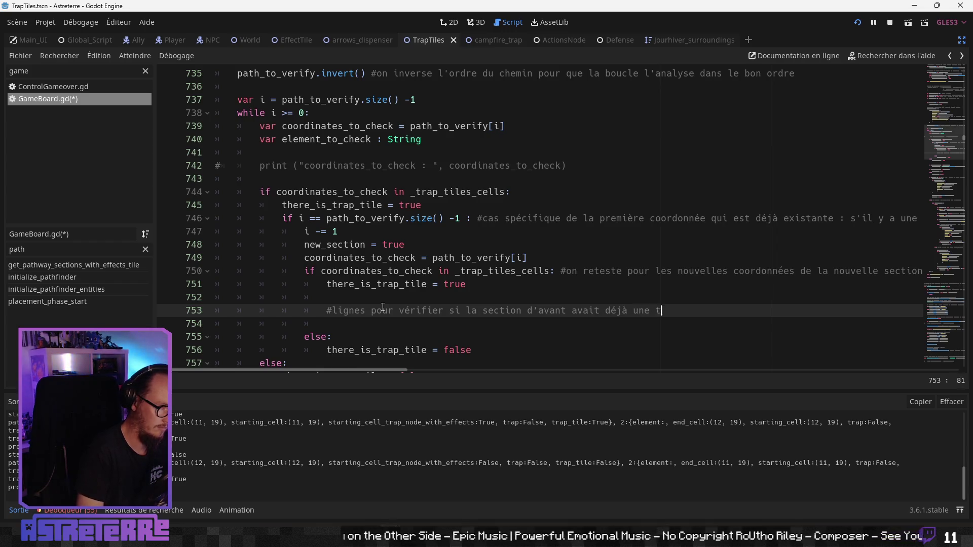
{"action": "type", "text": "rap le l"}
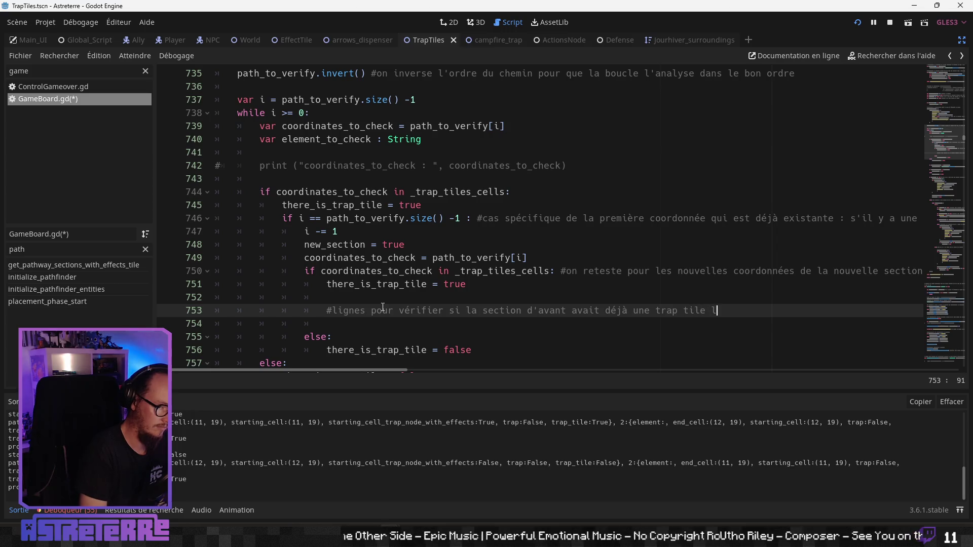
{"action": "type", "text": "iée au même op"}
{"action": "type", "text": "èg"}
{"action": "key", "text": "BackSpace"}
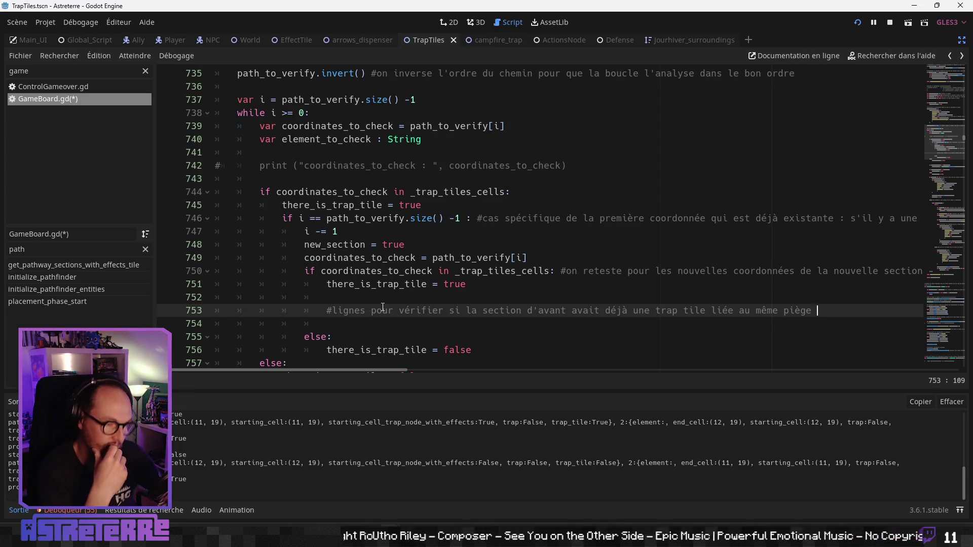
{"action": "scroll", "coordinate": [441, 228], "scroll_direction": "up", "scroll_amount": 3}
{"action": "scroll", "coordinate": [442, 228], "scroll_direction": "up", "scroll_amount": 3}
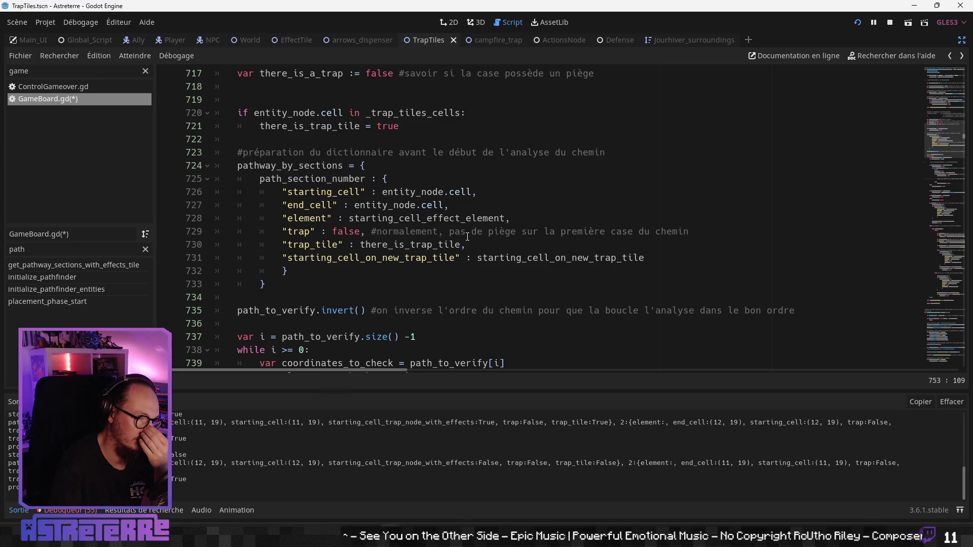
- Insert blank indented lines below the line 753 comment, moving the inner else down to line 758
{"action": "scroll", "coordinate": [467, 237], "scroll_direction": "down", "scroll_amount": 1}
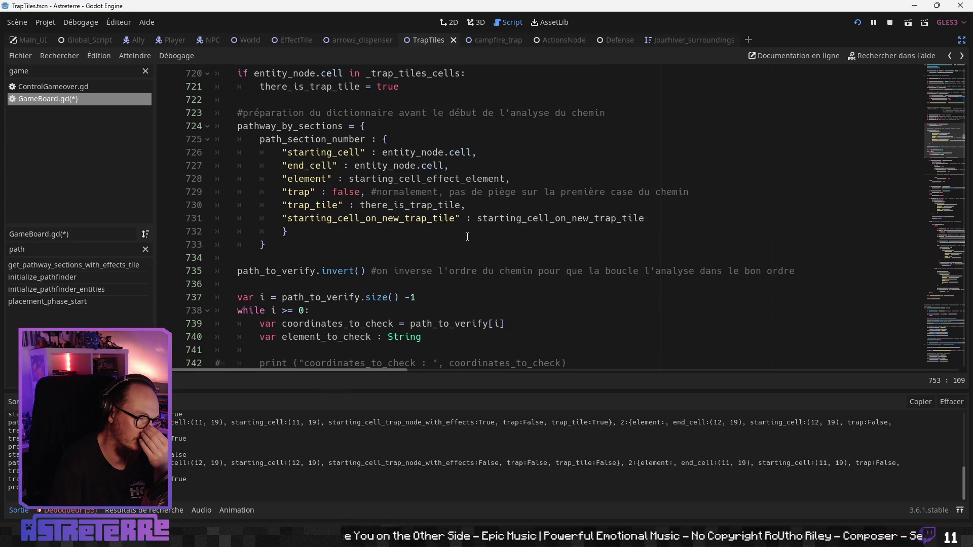
{"action": "scroll", "coordinate": [468, 237], "scroll_direction": "down", "scroll_amount": 8}
{"action": "scroll", "coordinate": [476, 239], "scroll_direction": "up", "scroll_amount": 1}
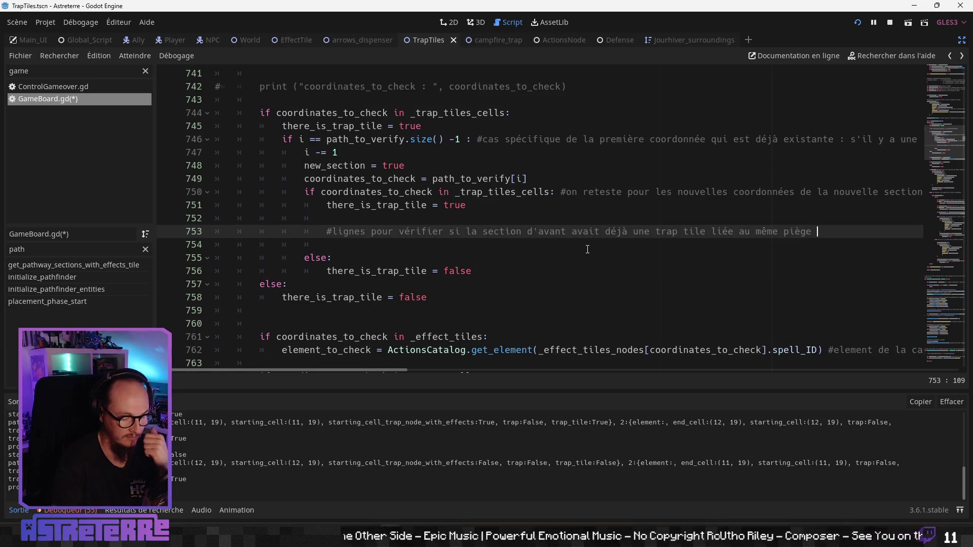
{"action": "key", "text": "Return"}
{"action": "key", "text": "Return"}
{"action": "key", "text": "Return"}
{"action": "key", "text": "Up"}
{"action": "key", "text": "Up"}
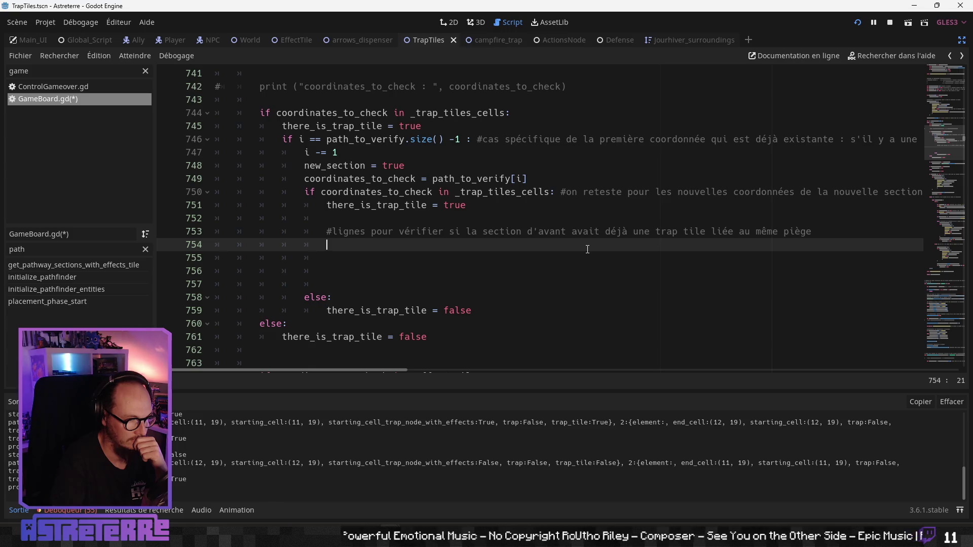
- Write line 754 as var trap_tile_node = _trap_tiles_cells[coordinates_to_check]
{"action": "type", "text": "var trap_tile_trap_node ="}
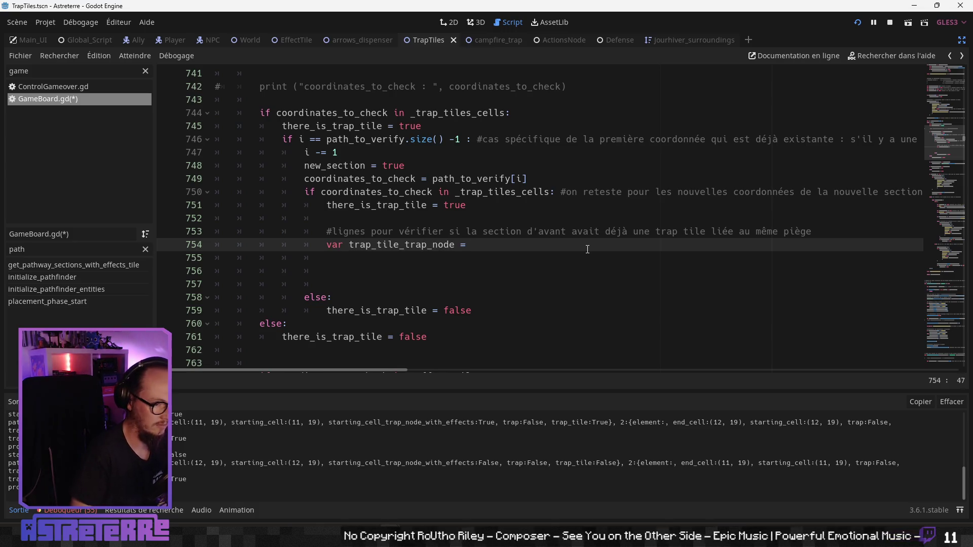
{"action": "left_click", "coordinate": [527, 192]}
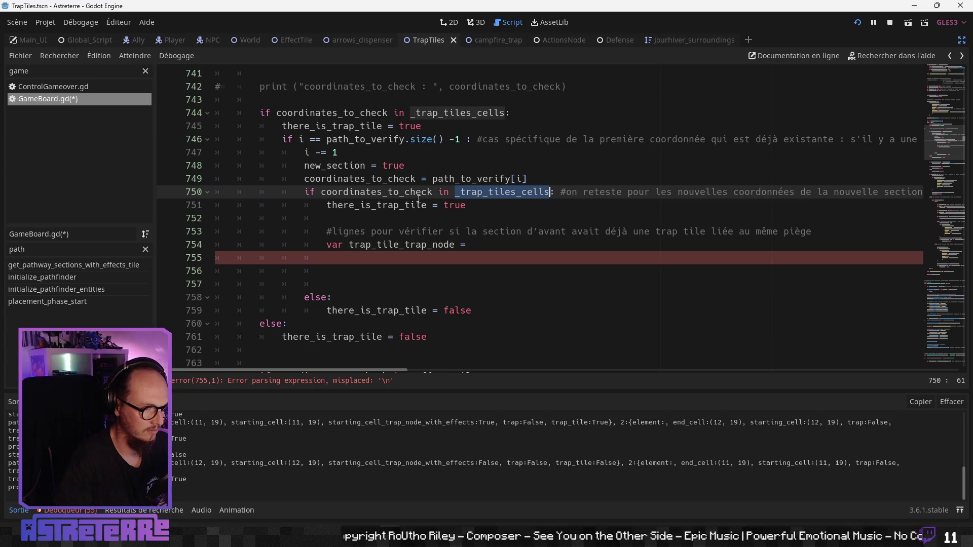
{"action": "key", "text": "ctrl+c"}
{"action": "left_click", "coordinate": [486, 245]}
{"action": "key", "text": "ctrl+v"}
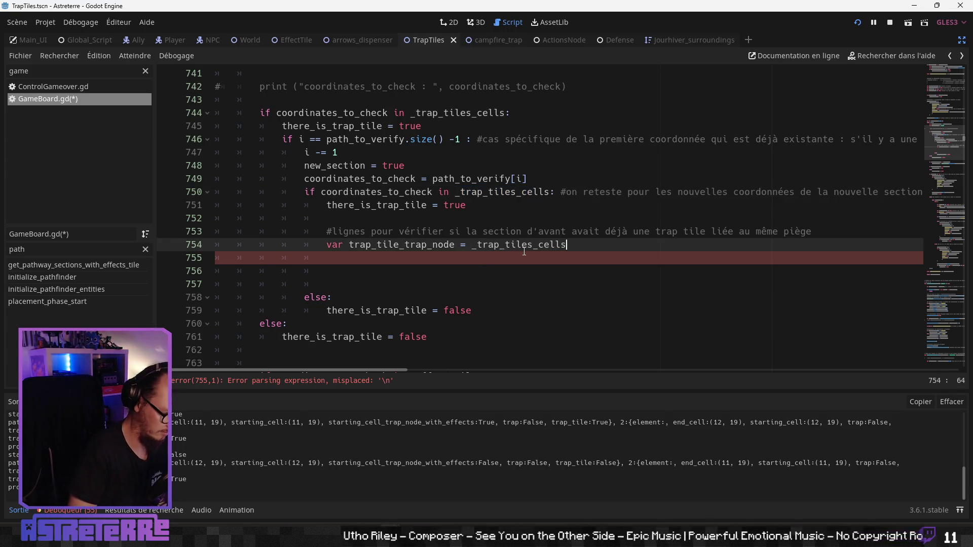
{"action": "type", "text": "["}
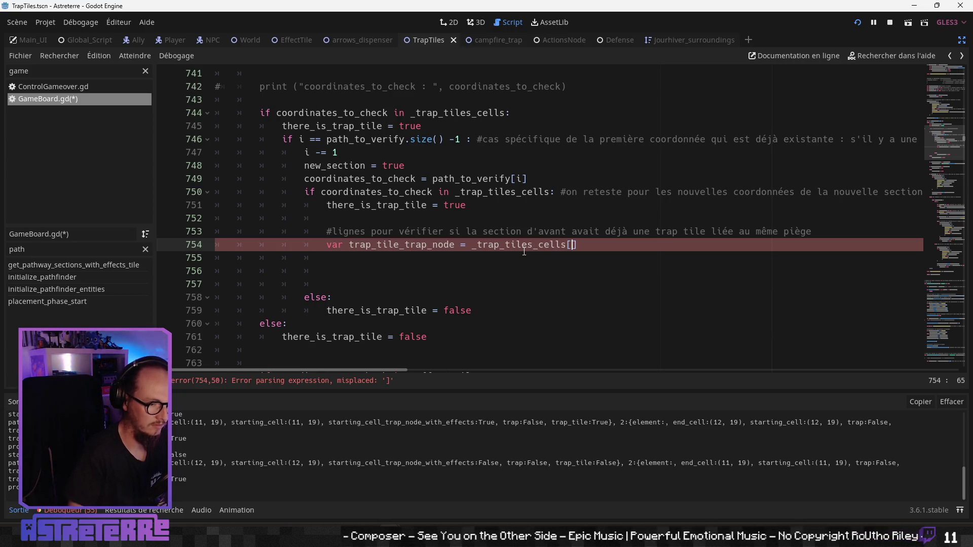
{"action": "mouse_move", "coordinate": [580, 245]}
{"action": "left_mouse_down"}
{"action": "mouse_move", "coordinate": [476, 245]}
{"action": "mouse_move", "coordinate": [533, 244]}
{"action": "left_mouse_up"}
{"action": "left_click", "coordinate": [471, 244]}
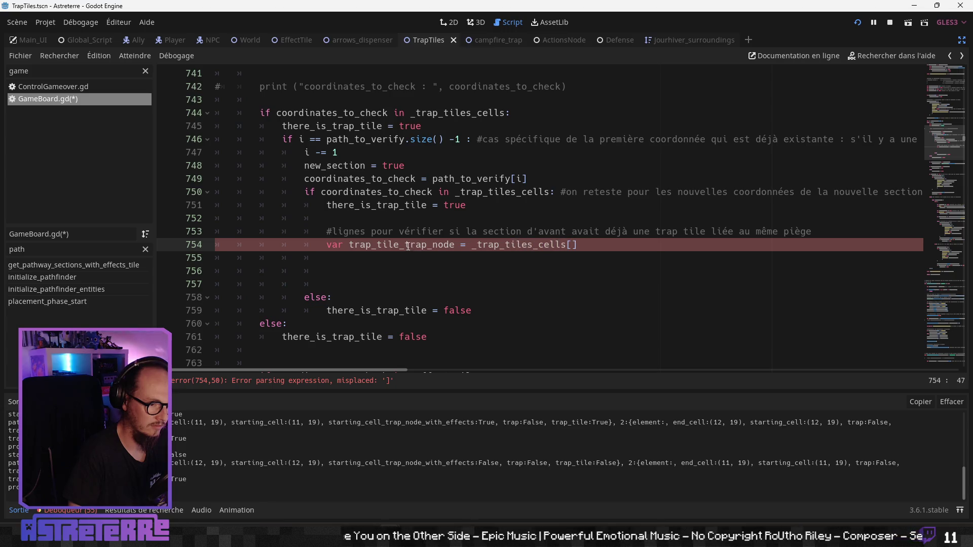
{"action": "double_click", "coordinate": [408, 245]}
{"action": "key", "text": "BackSpace"}
{"action": "key", "text": "BackSpace"}
{"action": "key", "text": "End"}
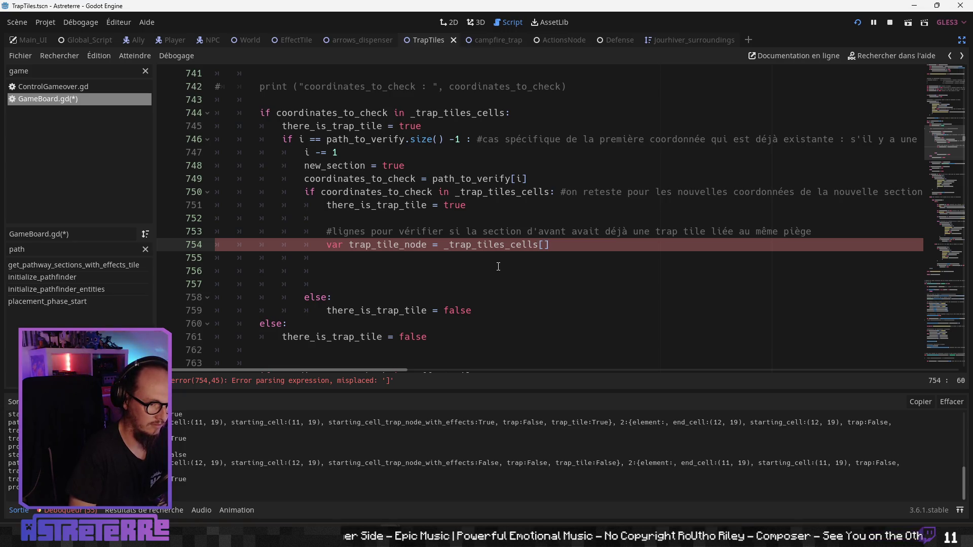
{"action": "double_click", "coordinate": [375, 192]}
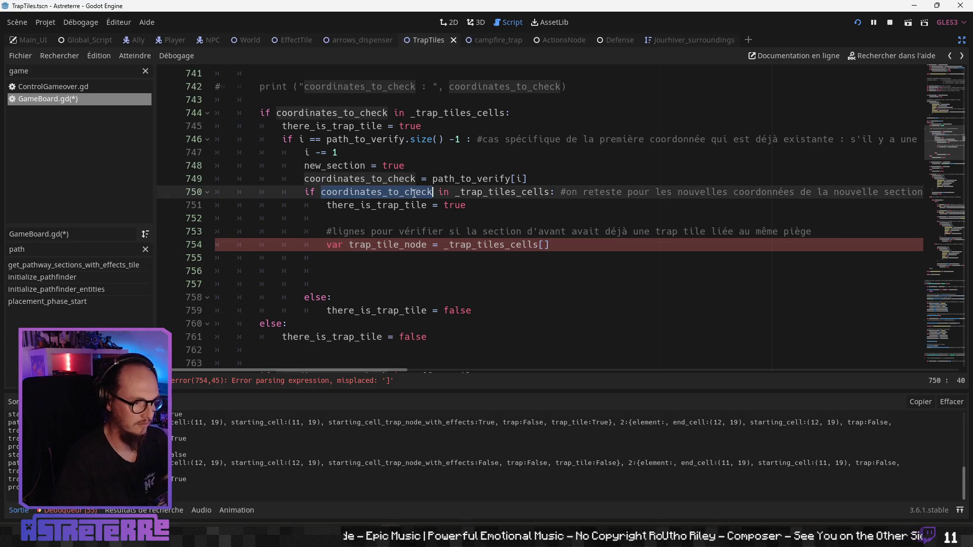
{"action": "key", "text": "ctrl+c"}
{"action": "left_click", "coordinate": [545, 245]}
{"action": "key", "text": "ctrl+v"}
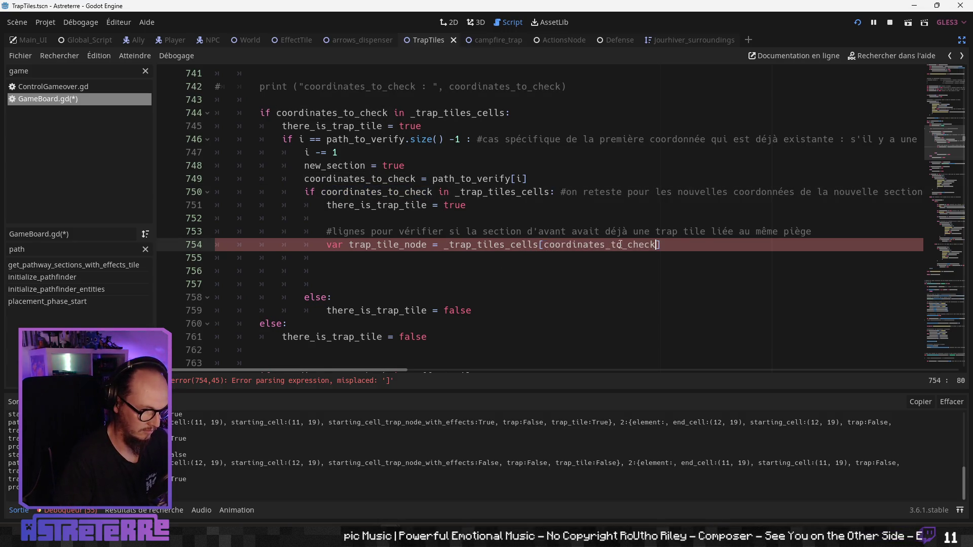
- Start line 755 as var trap_node = _traps_nodes[ using autocomplete
{"action": "key", "text": "Return"}
{"action": "type", "text": "var tr"}
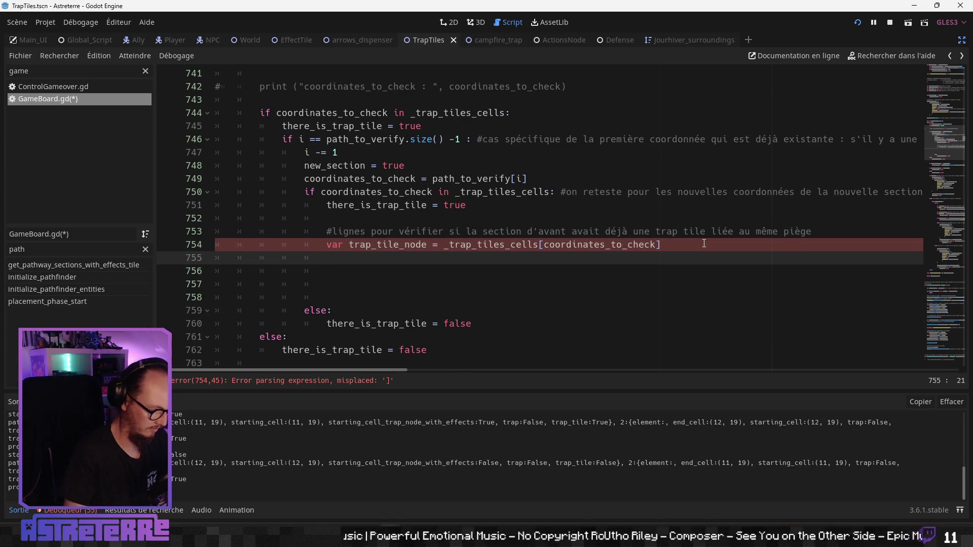
{"action": "type", "text": "ap"}
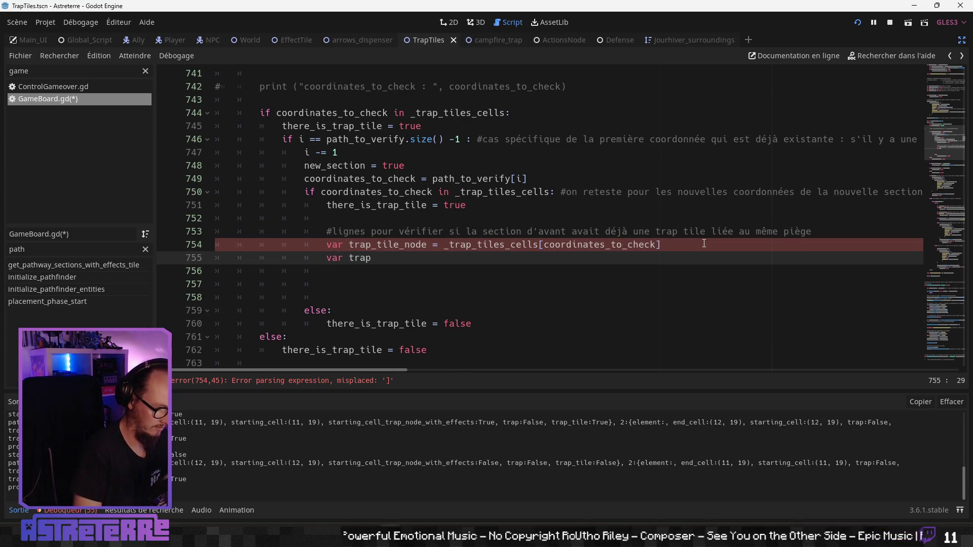
{"action": "type", "text": "_node = "}
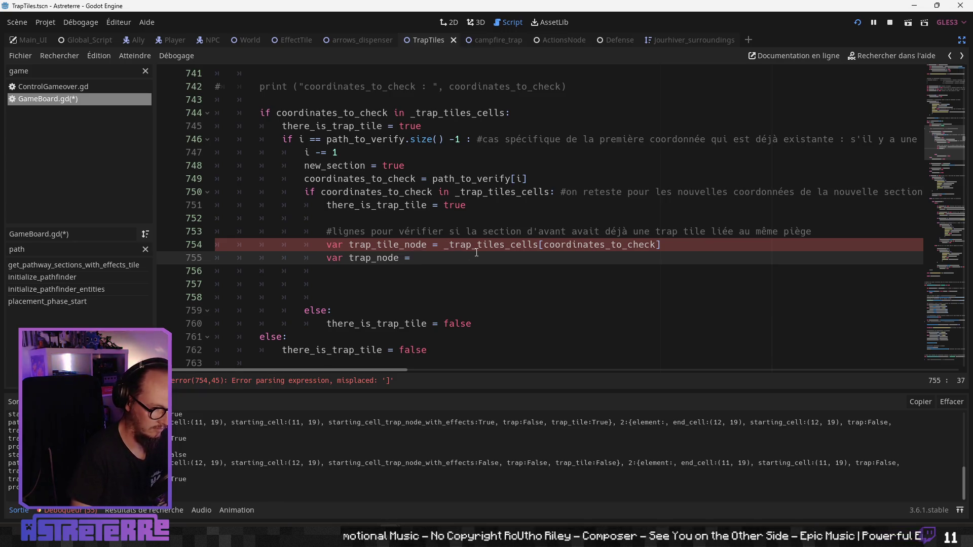
{"action": "type", "text": "_trap"}
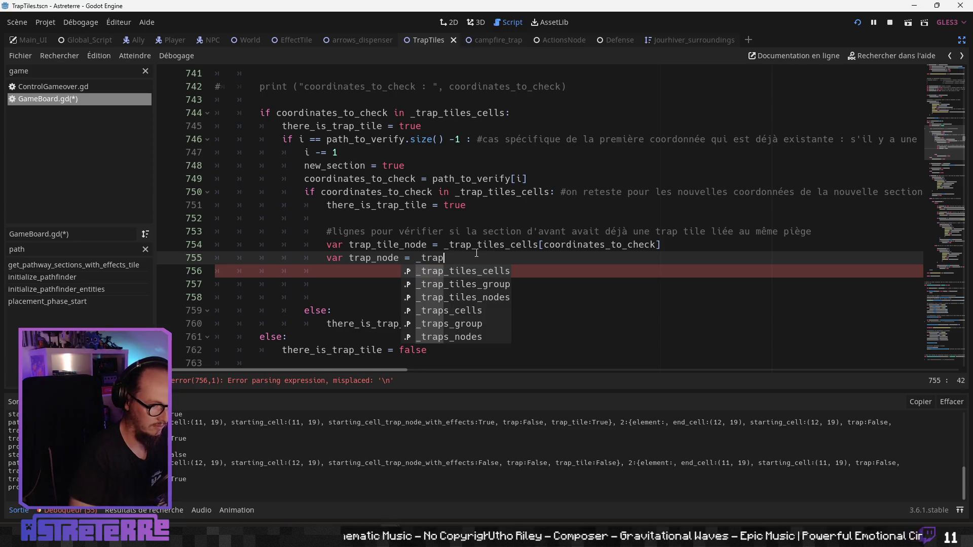
{"action": "key", "text": "Down"}
{"action": "key", "text": "Down"}
{"action": "key", "text": "Down"}
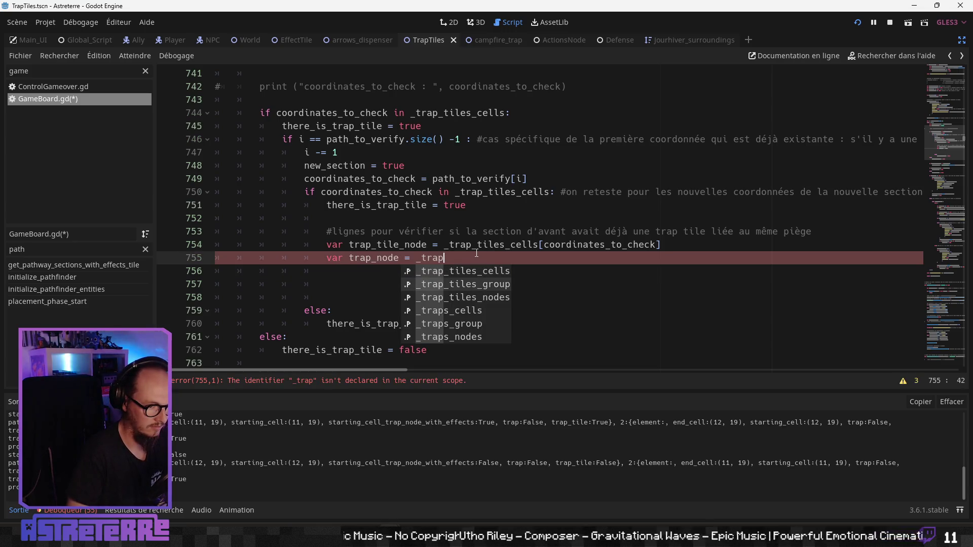
{"action": "key", "text": "Down"}
{"action": "key", "text": "Return"}
{"action": "type", "text": "["}
{"action": "double_click", "coordinate": [478, 245]}
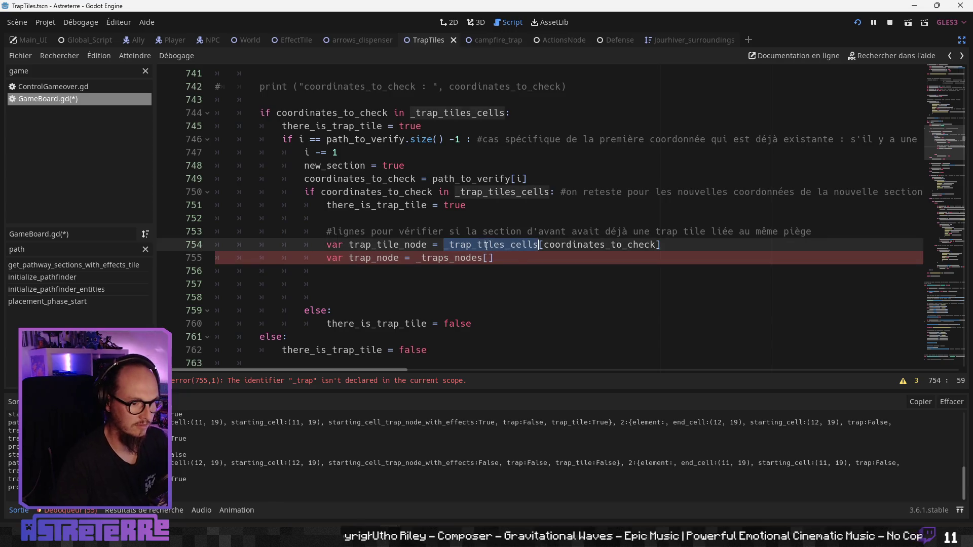
- Change line 755 to var trap_node = trap_tile_node.trap_node
{"action": "left_click", "coordinate": [508, 244]}
{"action": "double_click", "coordinate": [403, 245]}
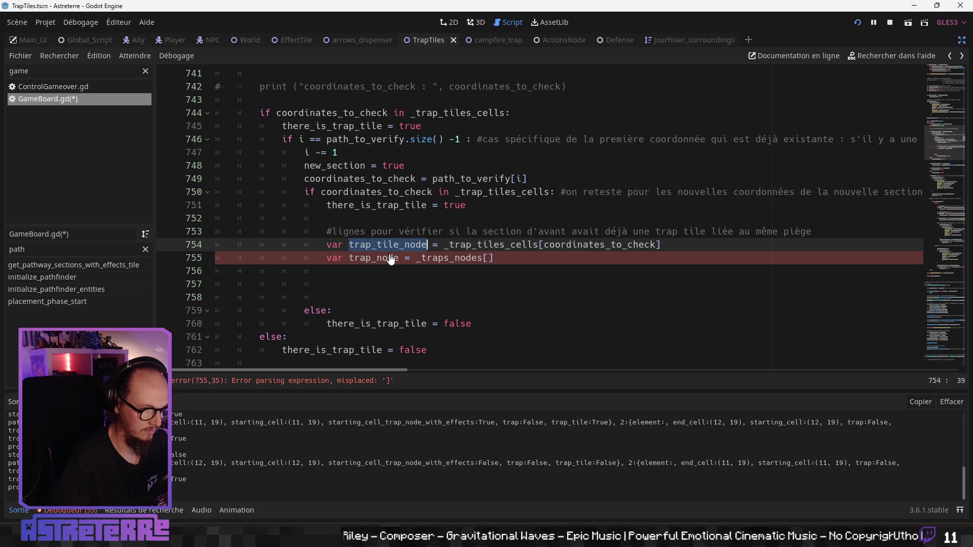
{"action": "left_click", "coordinate": [489, 259]}
{"action": "key", "text": "ctrl+v"}
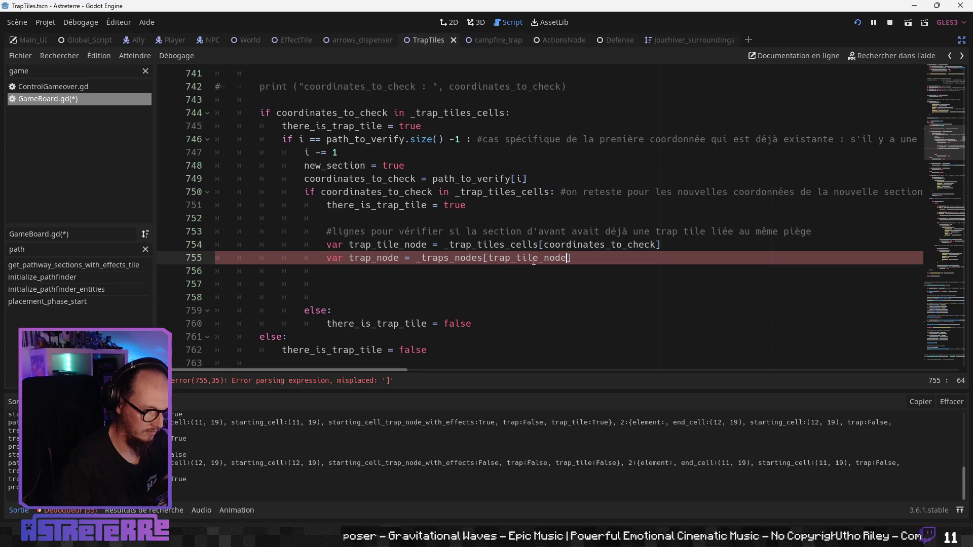
{"action": "left_click_drag", "start_coordinate": [573, 259], "coordinate": [423, 256]}
{"action": "left_click_drag", "start_coordinate": [571, 258], "coordinate": [415, 256]}
{"action": "key", "text": "ctrl+v"}
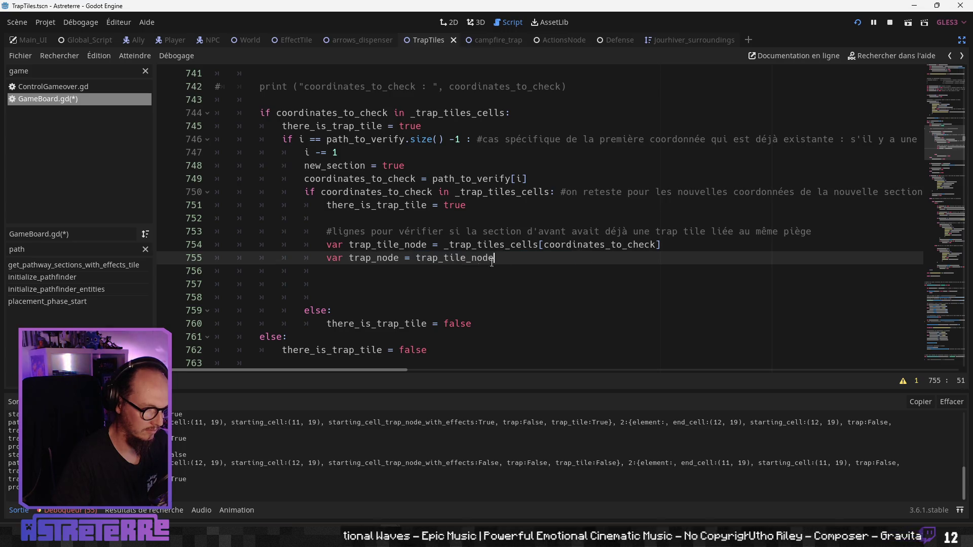
{"action": "type", "text": ".trap_node"}
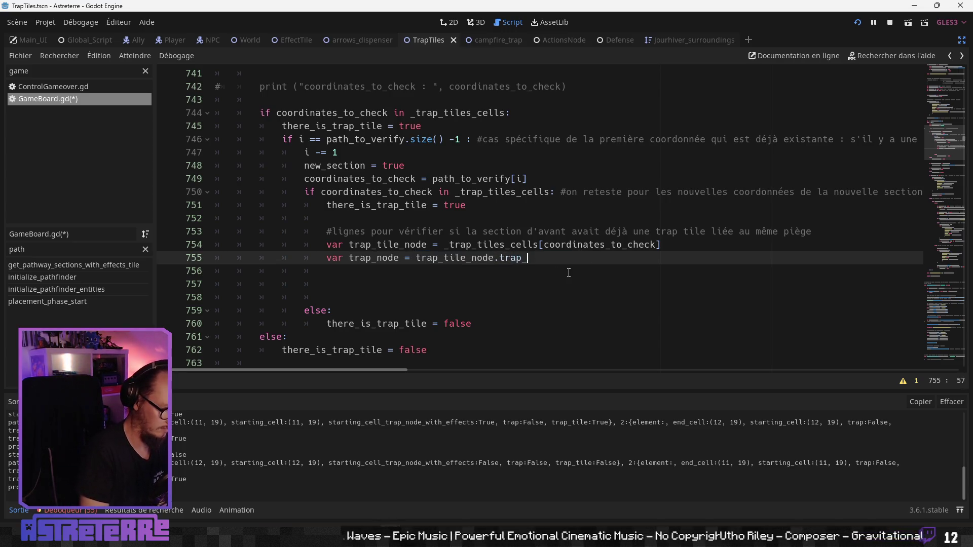
{"action": "key", "text": "Return"}
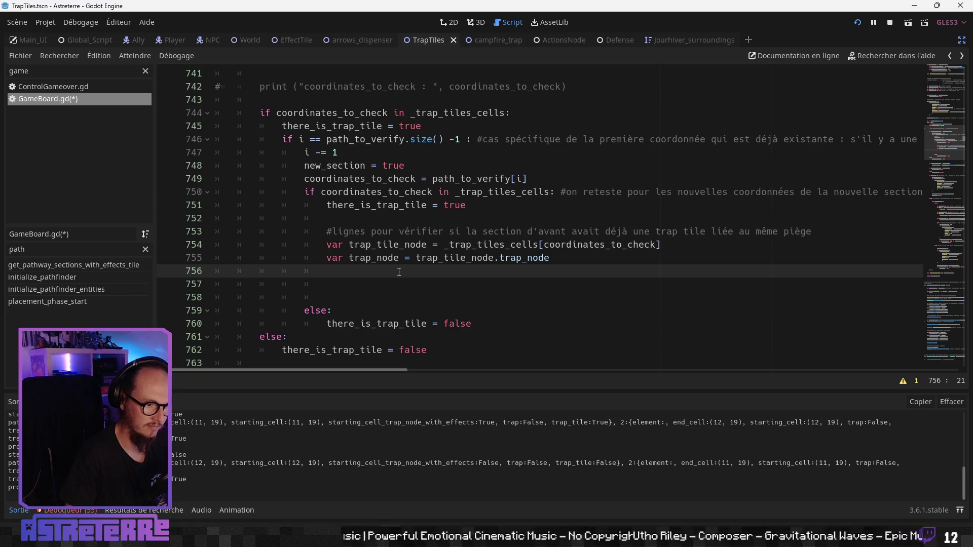
- Rename line 754's variable to trap_tile_node_before
{"action": "left_click", "coordinate": [429, 245]}
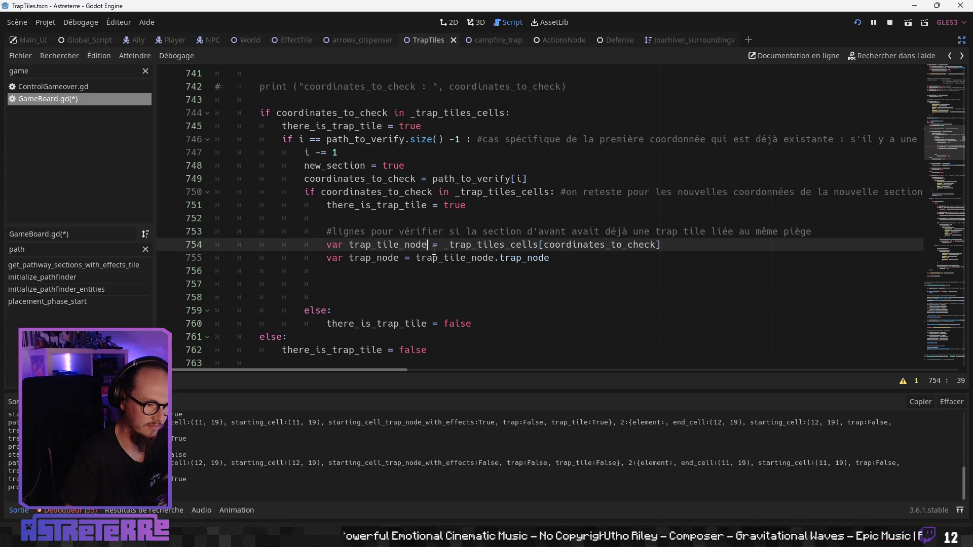
{"action": "type", "text": "_befo"}
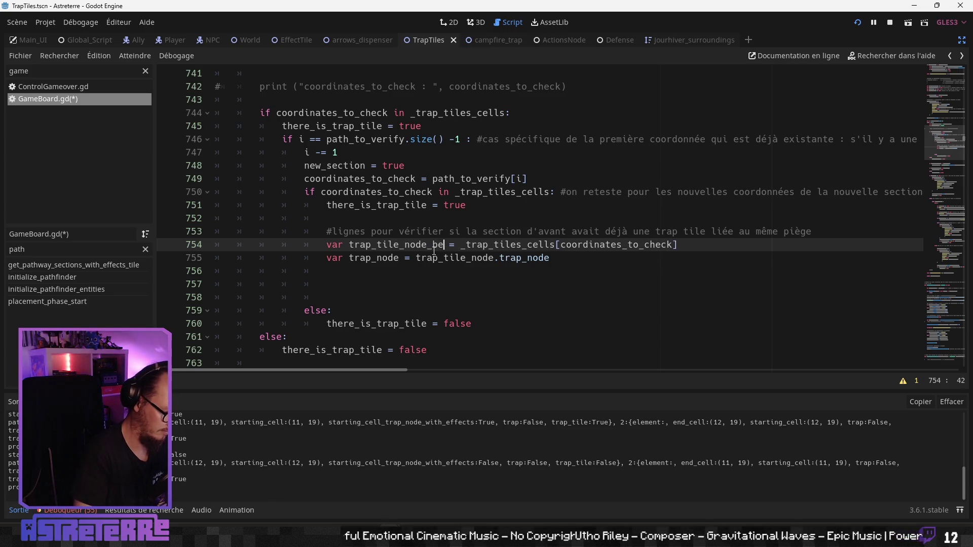
{"action": "type", "text": "re"}
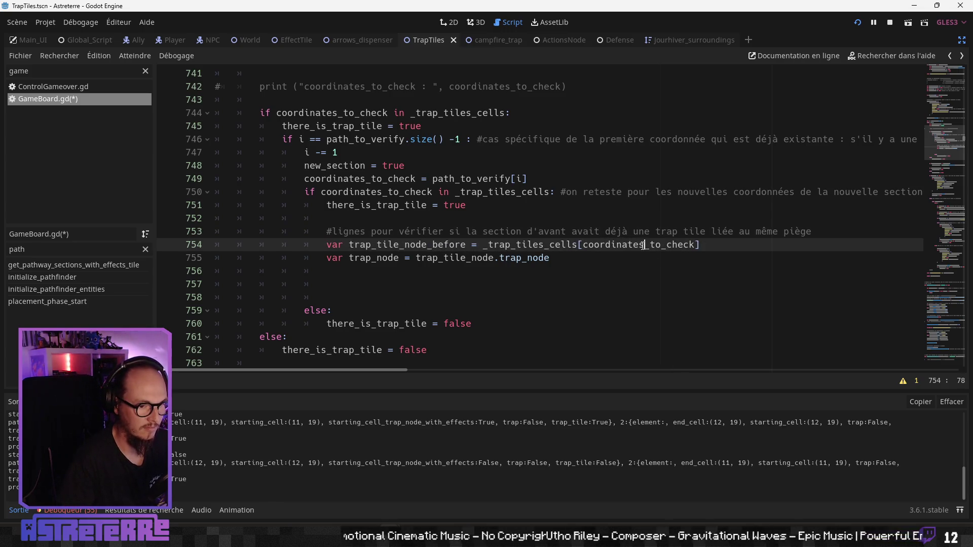
{"action": "double_click", "coordinate": [638, 245]}
{"action": "left_click", "coordinate": [567, 260]}
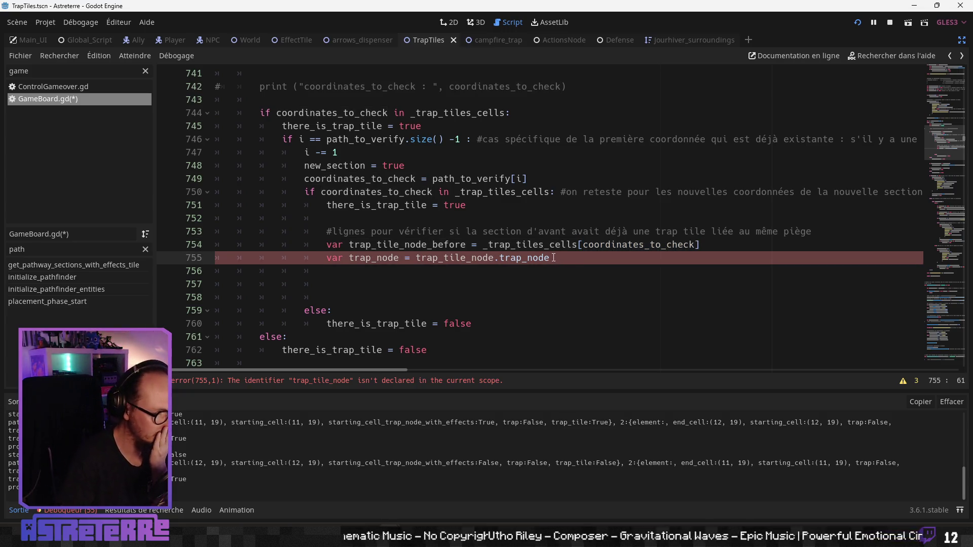
{"action": "scroll", "coordinate": [554, 258], "scroll_direction": "up", "scroll_amount": 1}
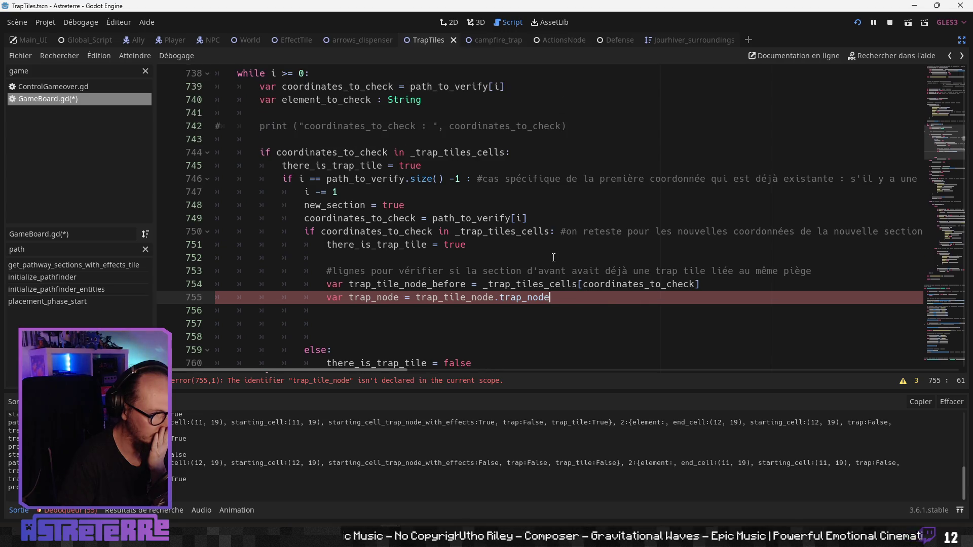
{"action": "scroll", "coordinate": [553, 257], "scroll_direction": "up", "scroll_amount": 2}
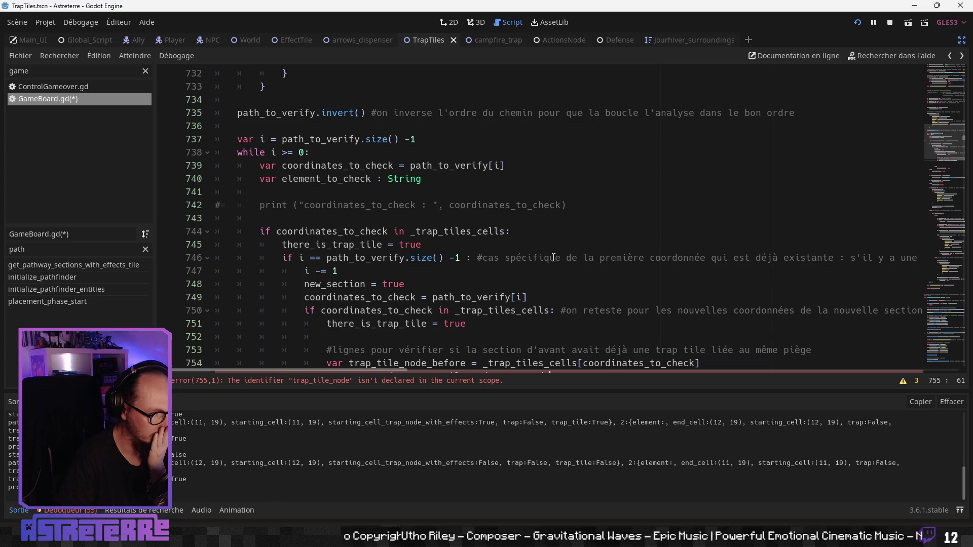
{"action": "scroll", "coordinate": [553, 258], "scroll_direction": "down", "scroll_amount": 1}
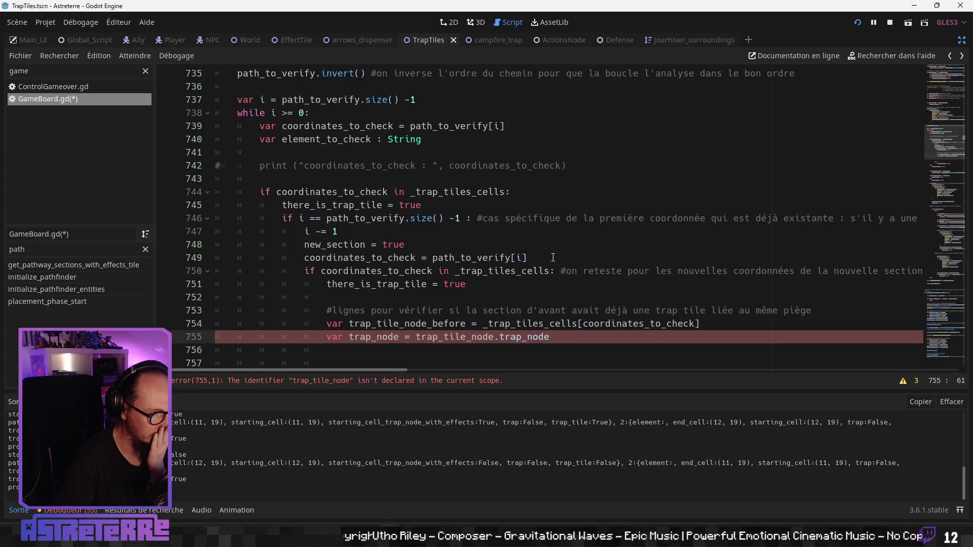
{"action": "scroll", "coordinate": [553, 258], "scroll_direction": "down", "scroll_amount": 1}
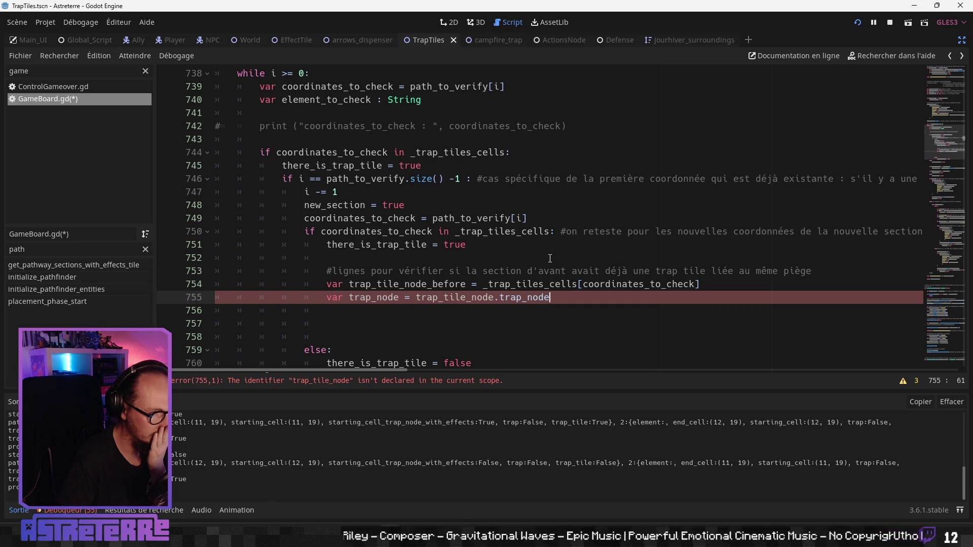
{"action": "scroll", "coordinate": [550, 258], "scroll_direction": "up", "scroll_amount": 2}
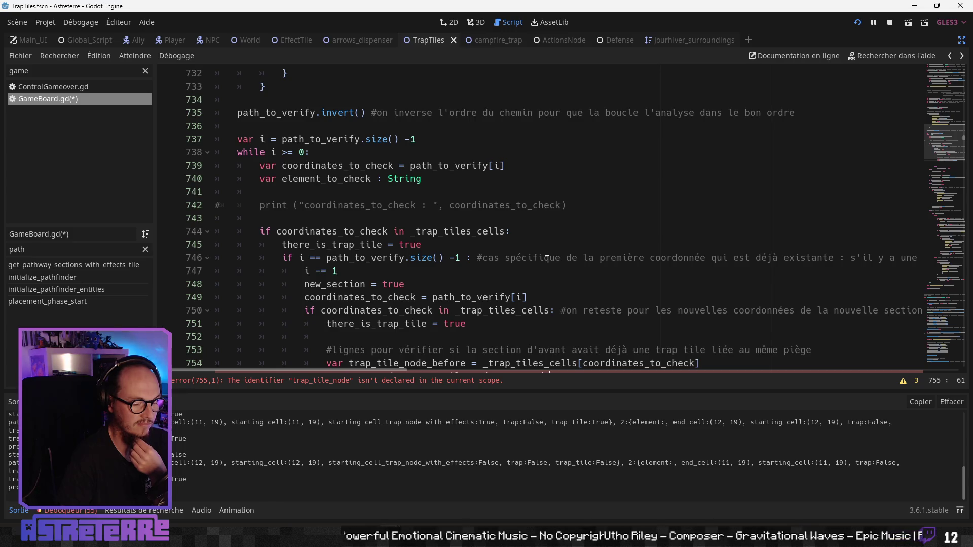
{"action": "scroll", "coordinate": [547, 259], "scroll_direction": "down", "scroll_amount": 4}
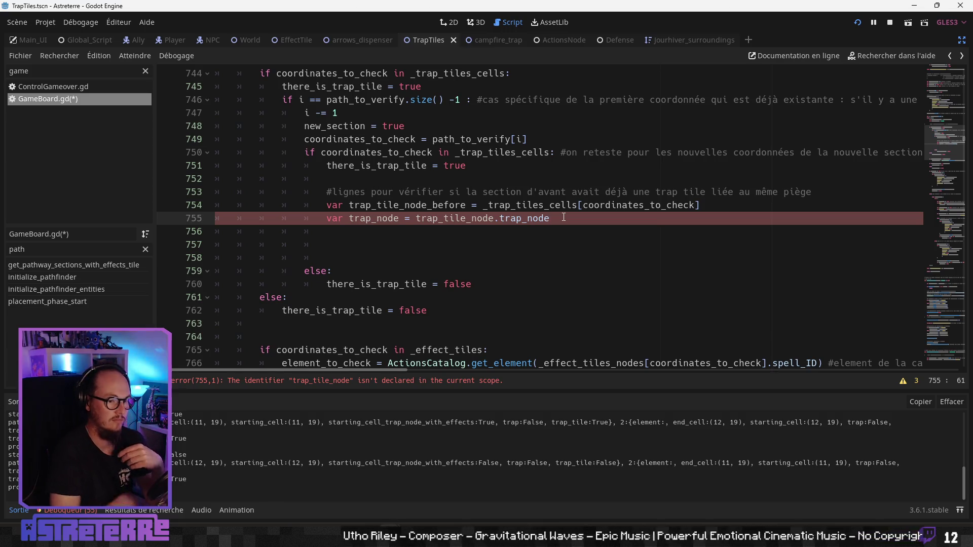
- Replace trap_tile_node on line 755 with trap_tile_node_before, clearing the undeclared-identifier error
{"action": "double_click", "coordinate": [443, 207]}
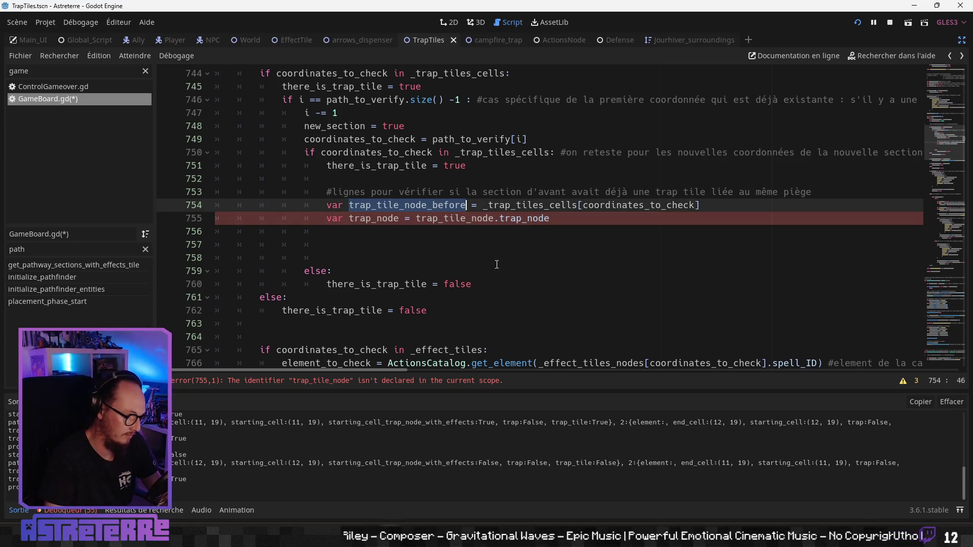
{"action": "key", "text": "ctrl+c"}
{"action": "double_click", "coordinate": [446, 218]}
{"action": "key", "text": "ctrl+v"}
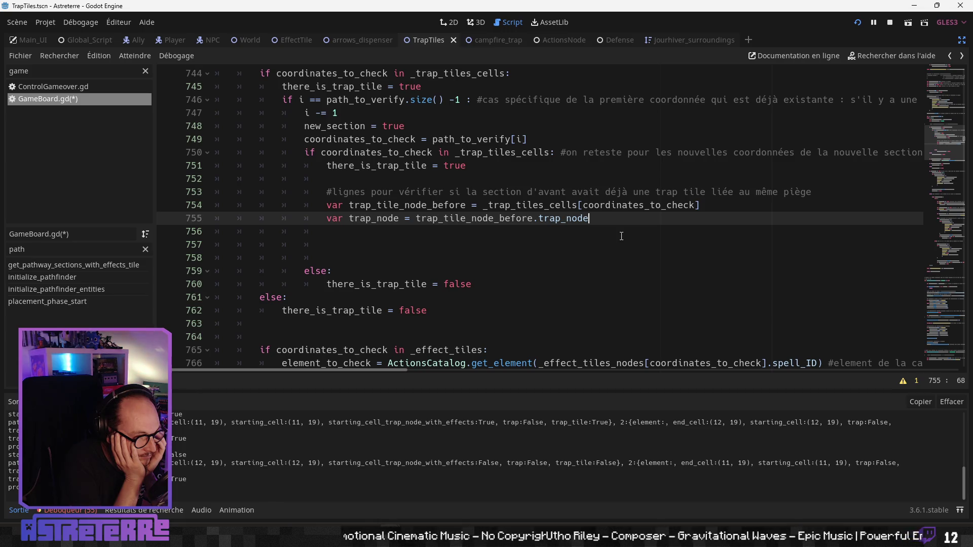
{"action": "scroll", "coordinate": [621, 236], "scroll_direction": "up", "scroll_amount": 3}
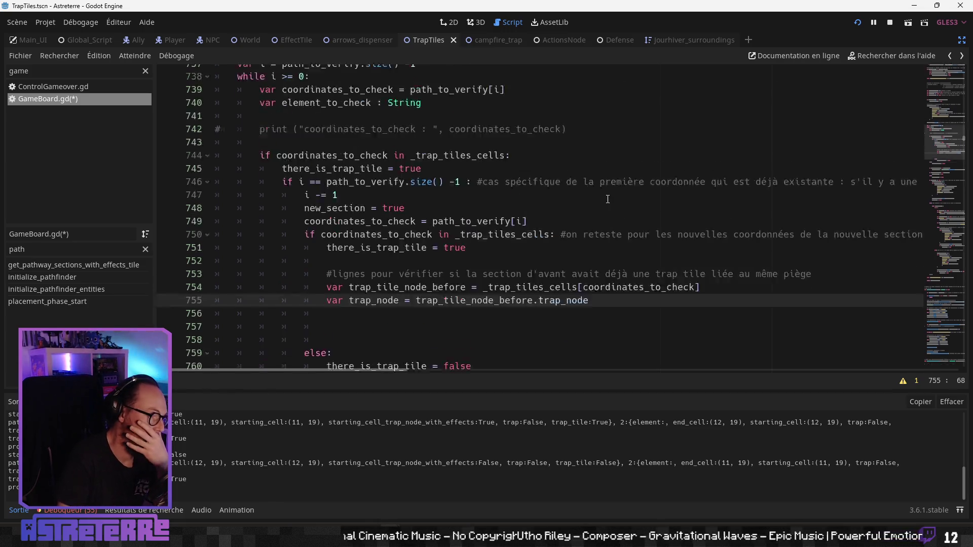
{"action": "scroll", "coordinate": [446, 239], "scroll_direction": "down", "scroll_amount": 2}
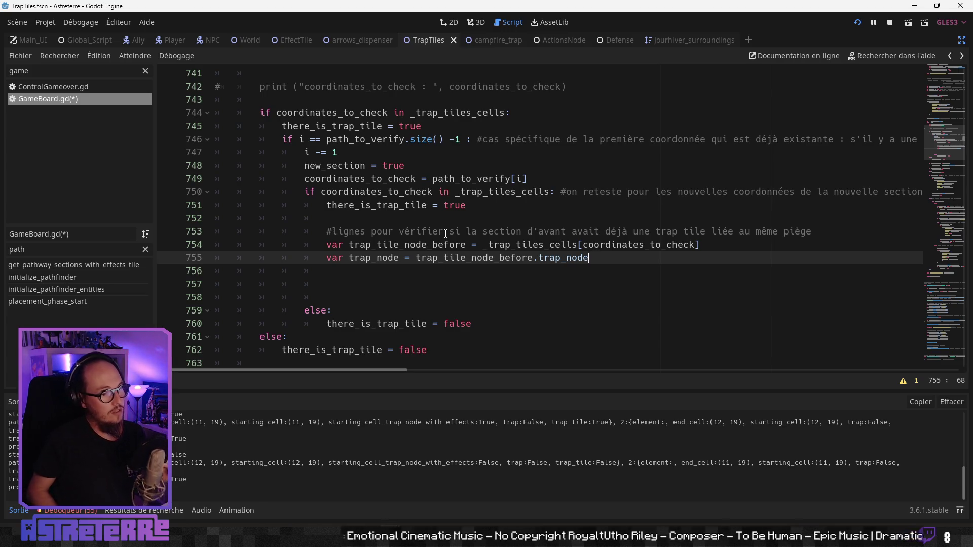
- Scroll up to review the nested trap-tile check in GameBoard.gd
{"action": "scroll", "coordinate": [426, 218], "scroll_direction": "up", "scroll_amount": 5}
- Review the trap_tile line 730 and the rest of get_pathway_sections_with_effects_tile
{"action": "scroll", "coordinate": [418, 206], "scroll_direction": "down", "scroll_amount": 3}
{"action": "scroll", "coordinate": [418, 206], "scroll_direction": "up", "scroll_amount": 6}
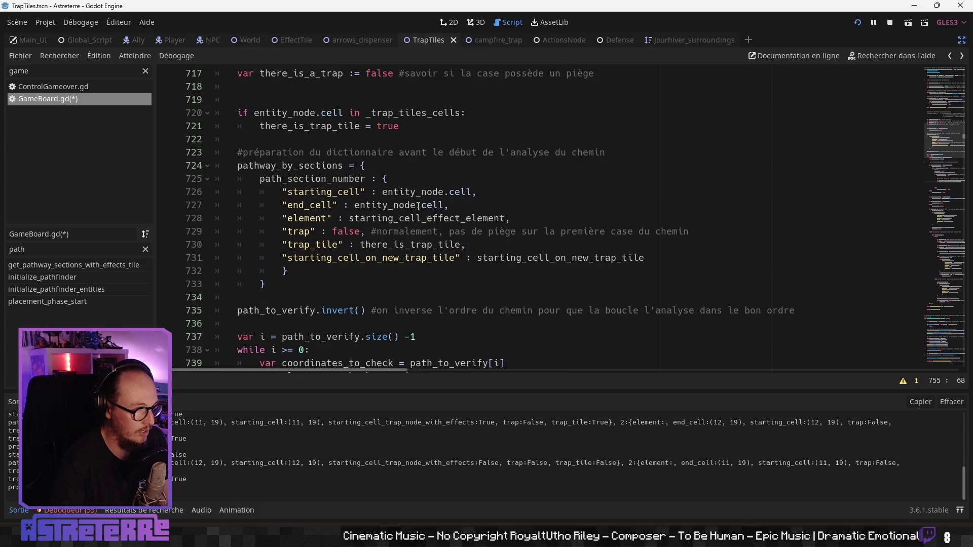
{"action": "left_click", "coordinate": [406, 244]}
{"action": "left_click", "coordinate": [475, 245]}
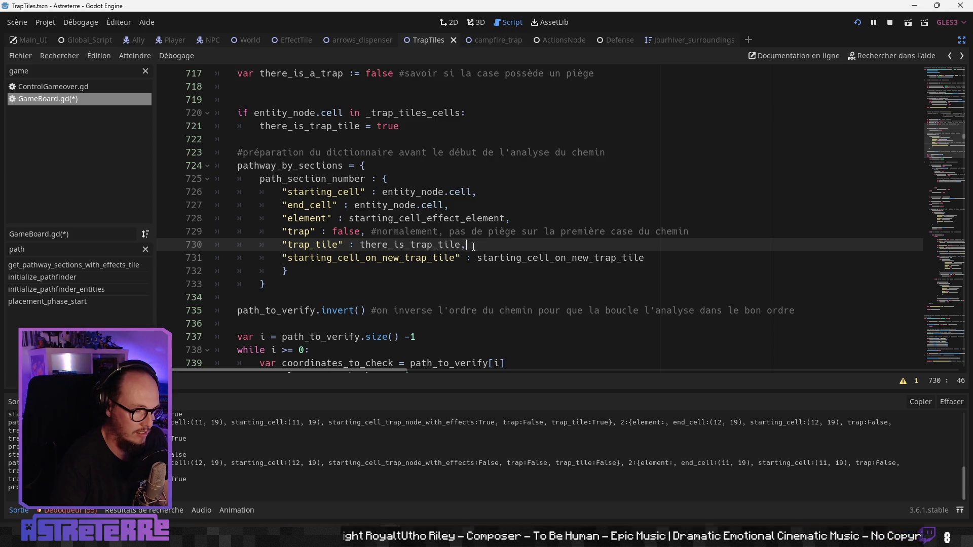
{"action": "scroll", "coordinate": [473, 247], "scroll_direction": "down", "scroll_amount": 15}
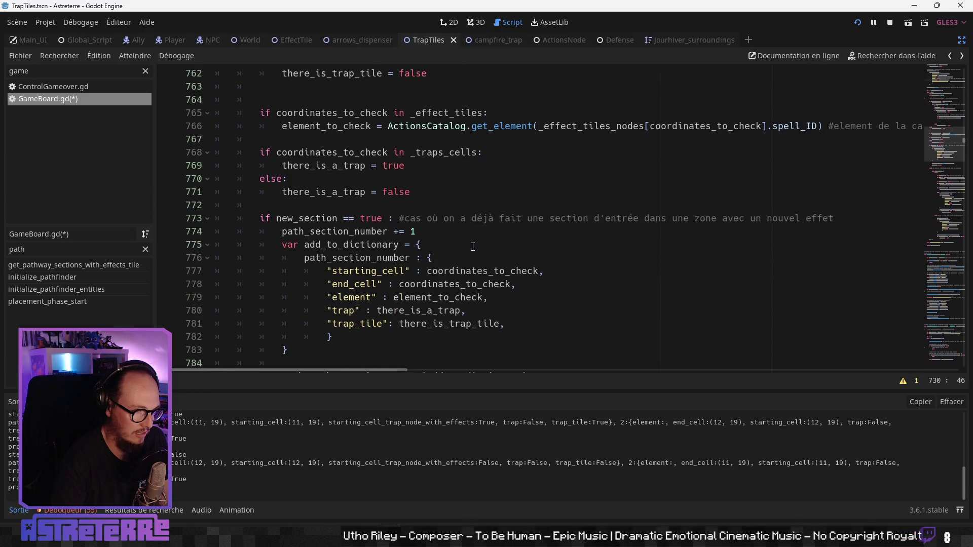
{"action": "scroll", "coordinate": [474, 246], "scroll_direction": "down", "scroll_amount": 6}
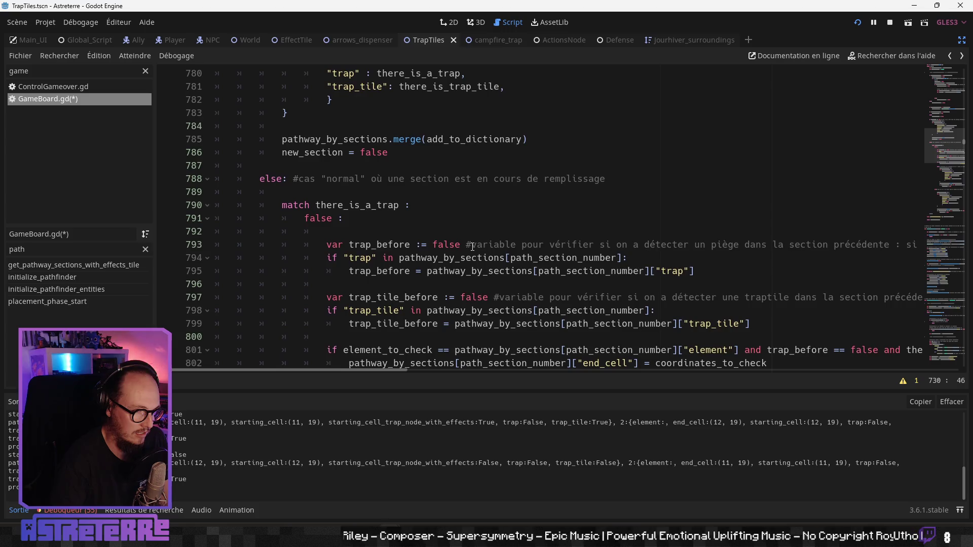
{"action": "scroll", "coordinate": [472, 247], "scroll_direction": "down", "scroll_amount": 3}
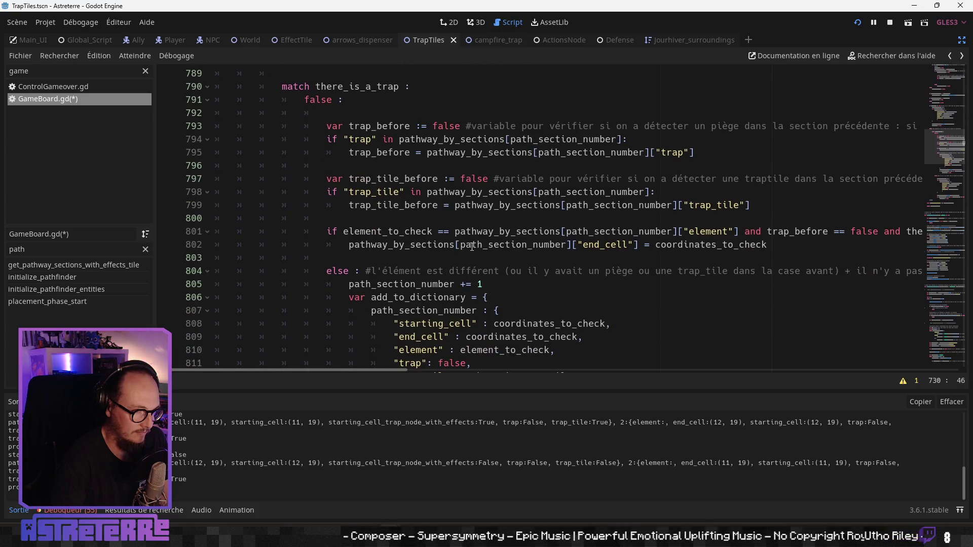
{"action": "scroll", "coordinate": [472, 247], "scroll_direction": "down", "scroll_amount": 5}
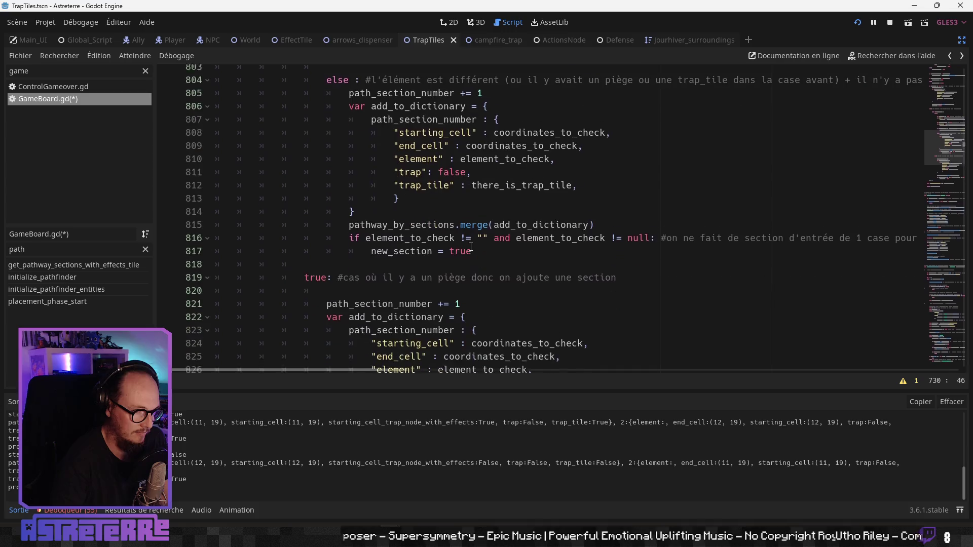
{"action": "scroll", "coordinate": [470, 247], "scroll_direction": "down", "scroll_amount": 4}
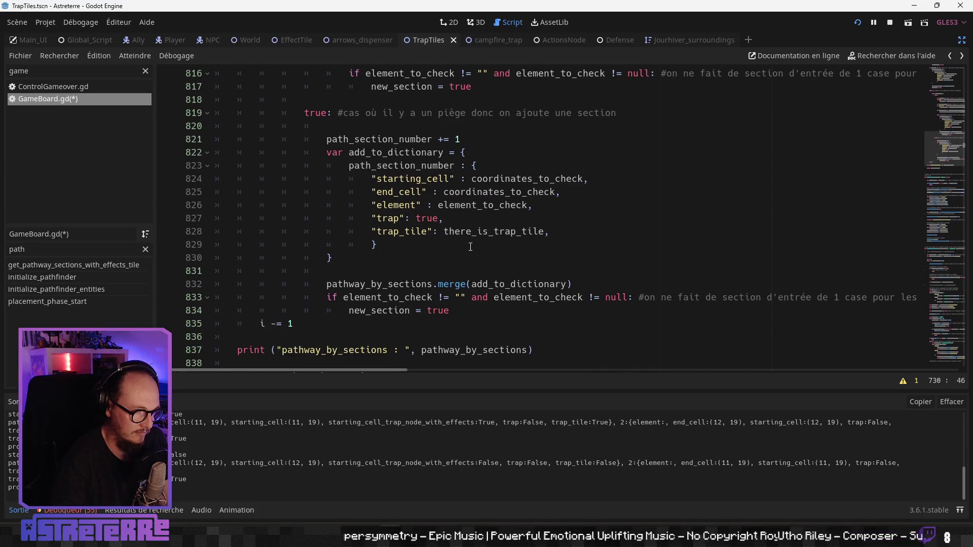
{"action": "scroll", "coordinate": [470, 247], "scroll_direction": "down", "scroll_amount": 1}
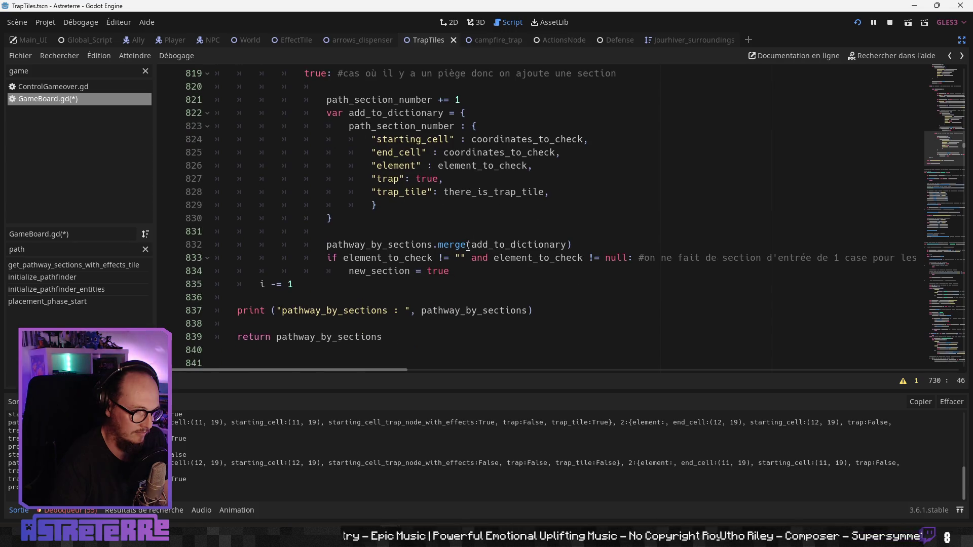
{"action": "scroll", "coordinate": [467, 247], "scroll_direction": "down", "scroll_amount": 1}
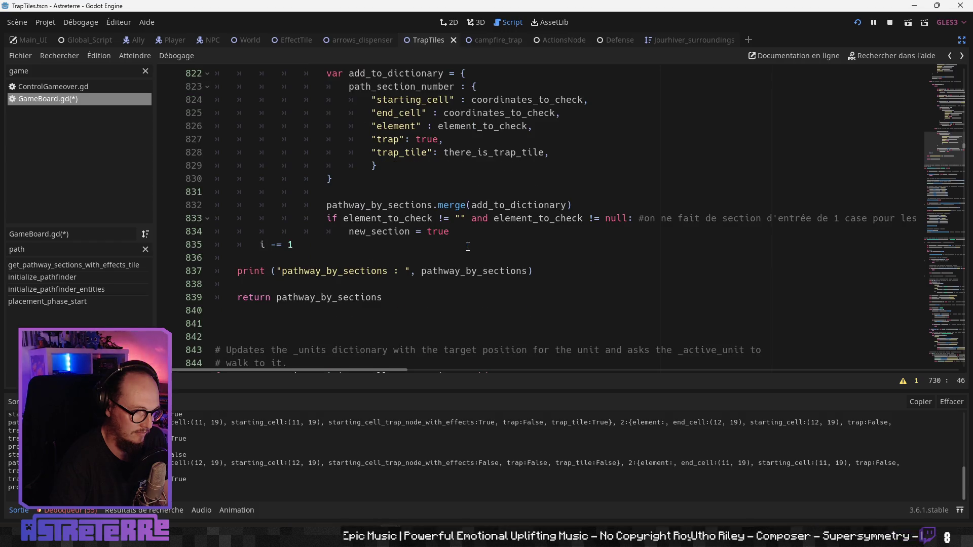
{"action": "scroll", "coordinate": [468, 247], "scroll_direction": "up", "scroll_amount": 3}
{"action": "scroll", "coordinate": [468, 246], "scroll_direction": "up", "scroll_amount": 13}
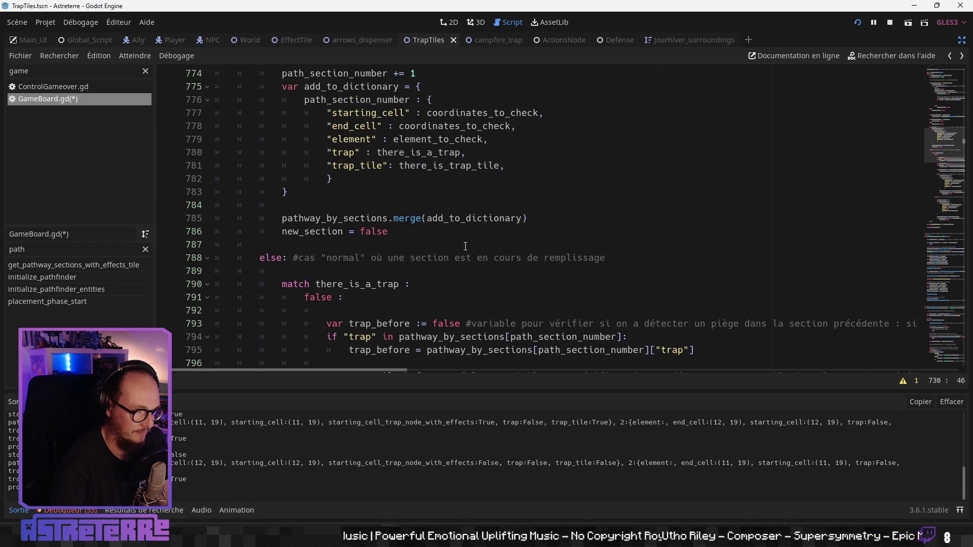
- Filter the method list by 'loop' and jump to loop_for_moving_entity at line 907
{"action": "double_click", "coordinate": [17, 248]}
{"action": "type", "text": "loop"}
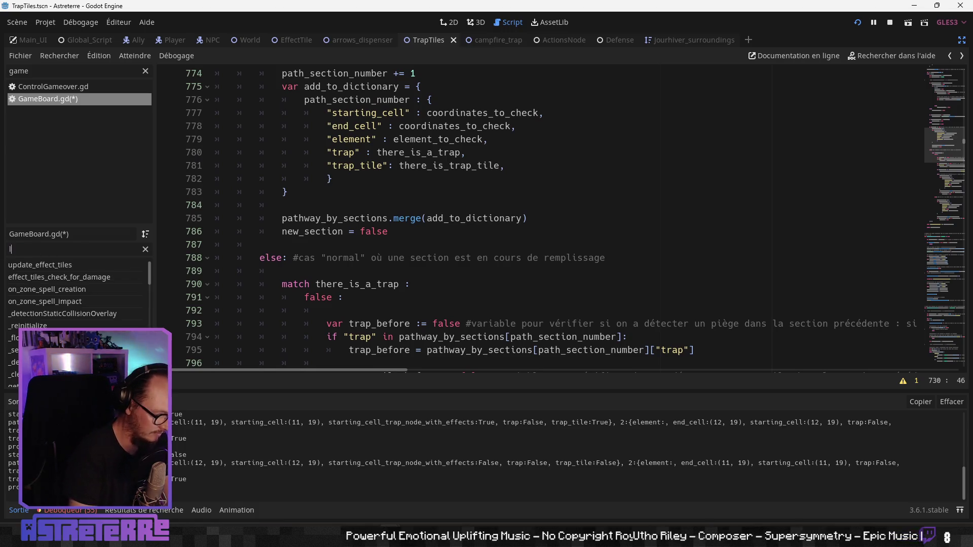
{"action": "left_click", "coordinate": [78, 265]}
{"action": "left_click", "coordinate": [385, 271]}
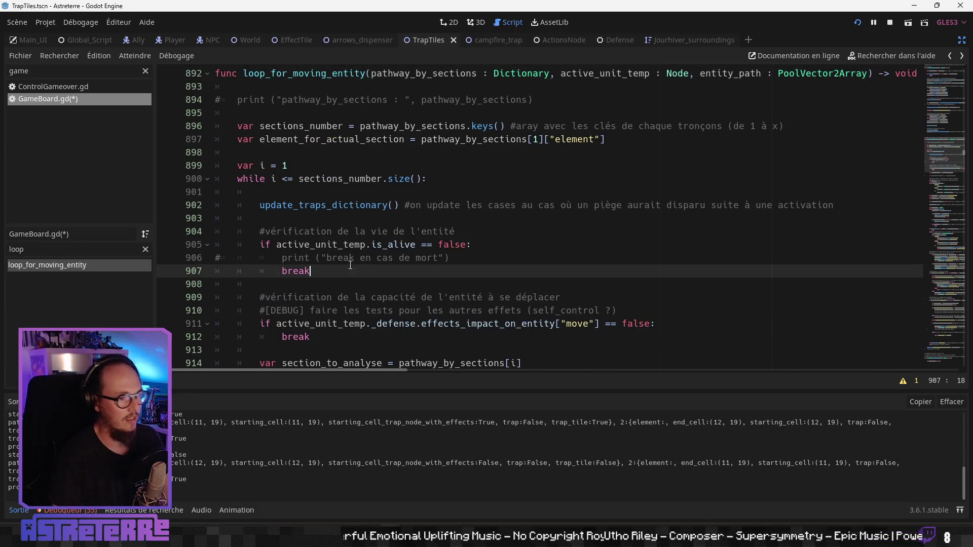
{"action": "scroll", "coordinate": [398, 290], "scroll_direction": "down", "scroll_amount": 4}
{"action": "scroll", "coordinate": [398, 290], "scroll_direction": "down", "scroll_amount": 4}
{"action": "scroll", "coordinate": [394, 285], "scroll_direction": "down", "scroll_amount": 10}
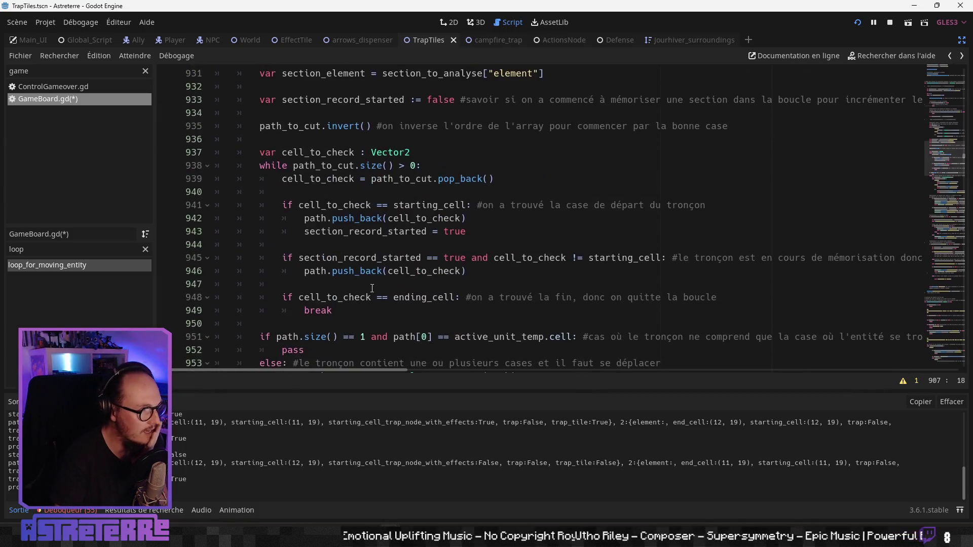
{"action": "scroll", "coordinate": [397, 286], "scroll_direction": "down", "scroll_amount": 9}
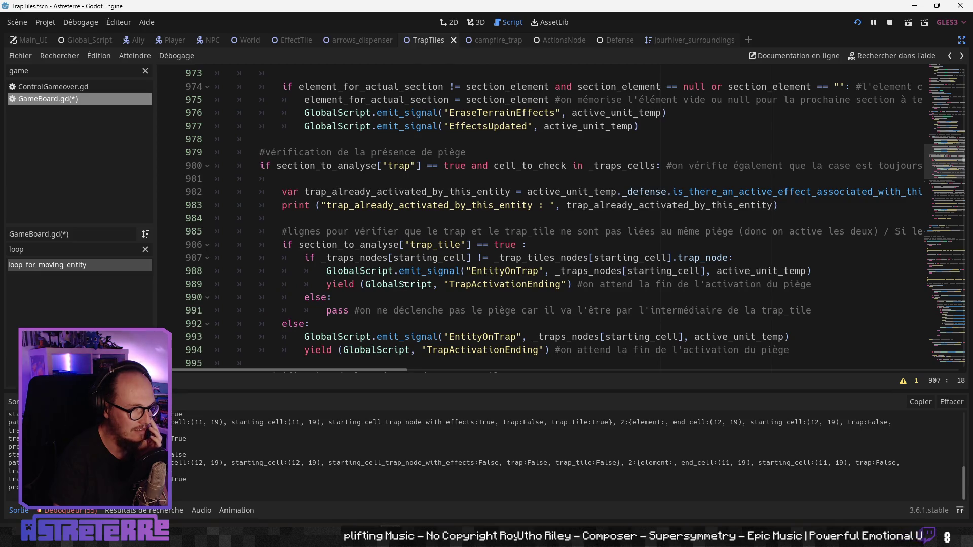
{"action": "scroll", "coordinate": [406, 286], "scroll_direction": "down", "scroll_amount": 4}
{"action": "scroll", "coordinate": [406, 286], "scroll_direction": "down", "scroll_amount": 7}
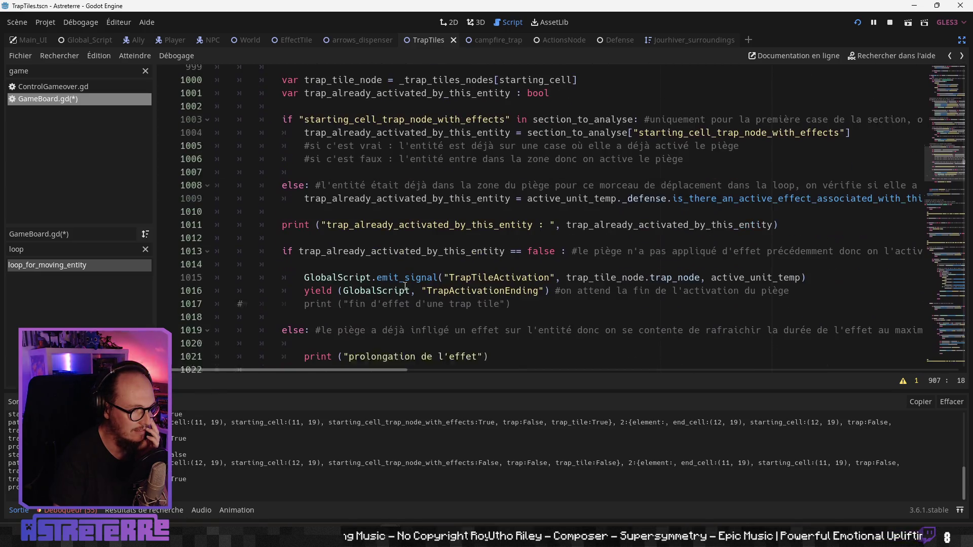
{"action": "scroll", "coordinate": [406, 286], "scroll_direction": "up", "scroll_amount": 12}
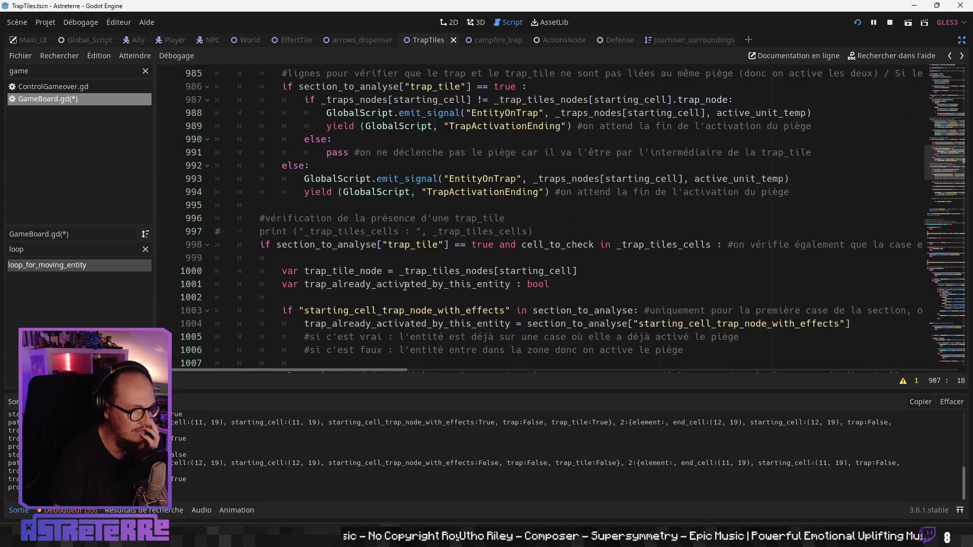
{"action": "scroll", "coordinate": [405, 286], "scroll_direction": "up", "scroll_amount": 4}
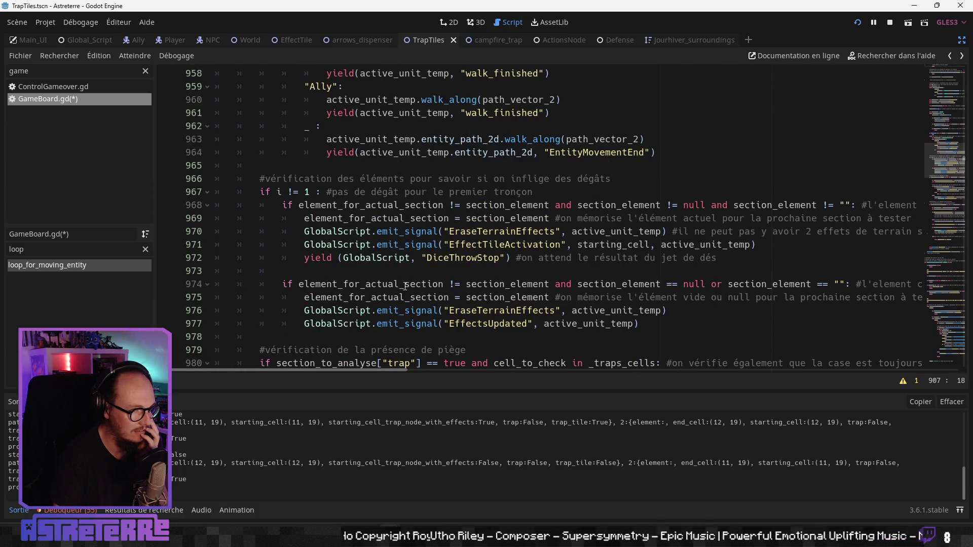
{"action": "scroll", "coordinate": [406, 286], "scroll_direction": "up", "scroll_amount": 12}
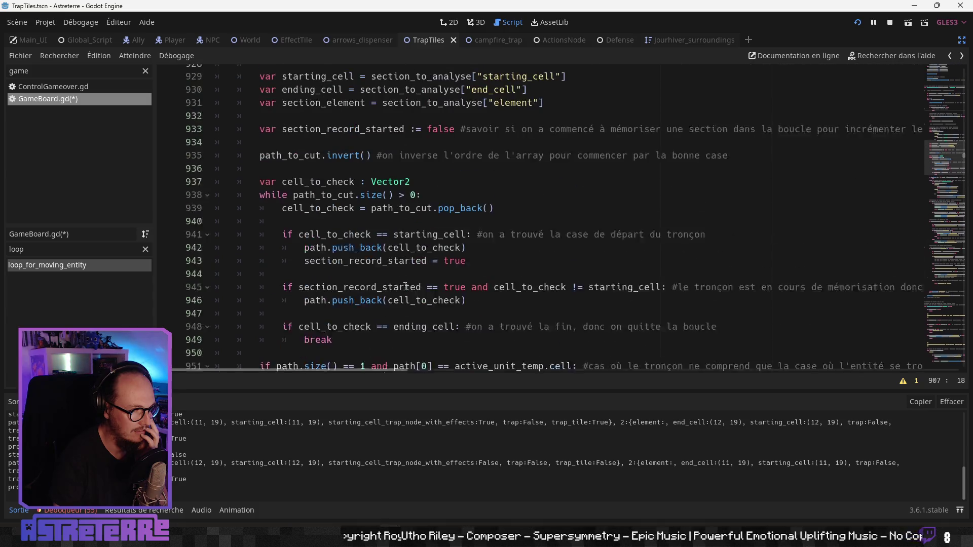
{"action": "scroll", "coordinate": [405, 286], "scroll_direction": "up", "scroll_amount": 2}
{"action": "scroll", "coordinate": [405, 286], "scroll_direction": "down", "scroll_amount": 1}
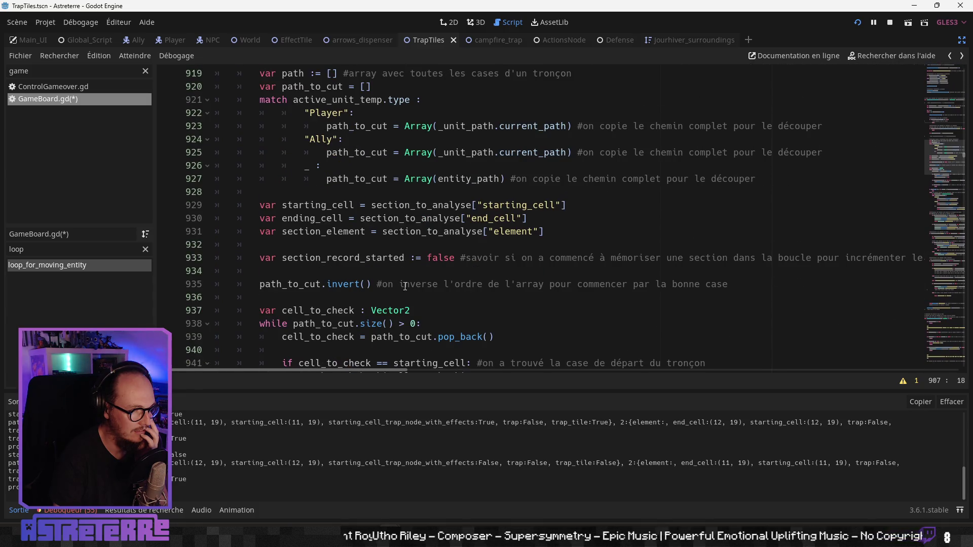
{"action": "scroll", "coordinate": [405, 286], "scroll_direction": "down", "scroll_amount": 1}
{"action": "scroll", "coordinate": [404, 287], "scroll_direction": "down", "scroll_amount": 3}
{"action": "scroll", "coordinate": [405, 287], "scroll_direction": "down", "scroll_amount": 3}
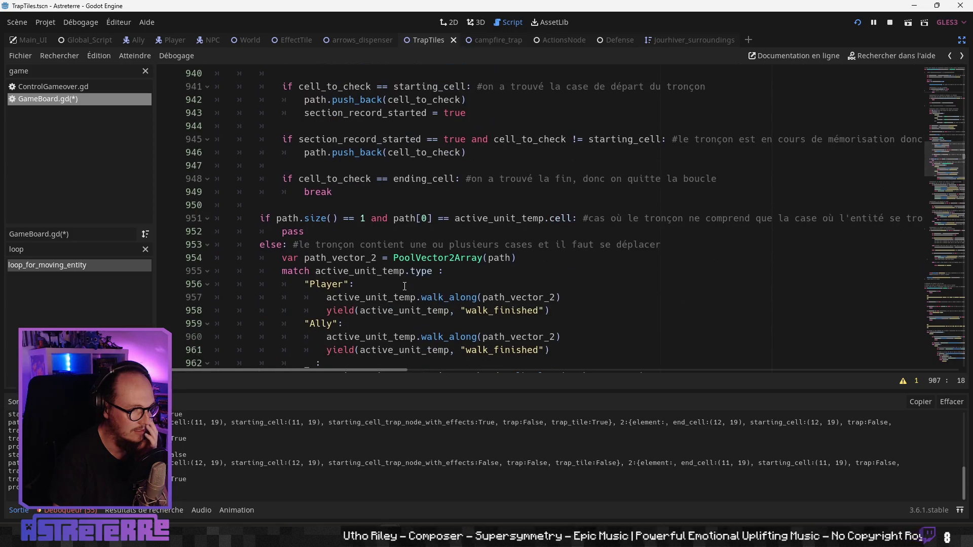
{"action": "scroll", "coordinate": [400, 287], "scroll_direction": "up", "scroll_amount": 6}
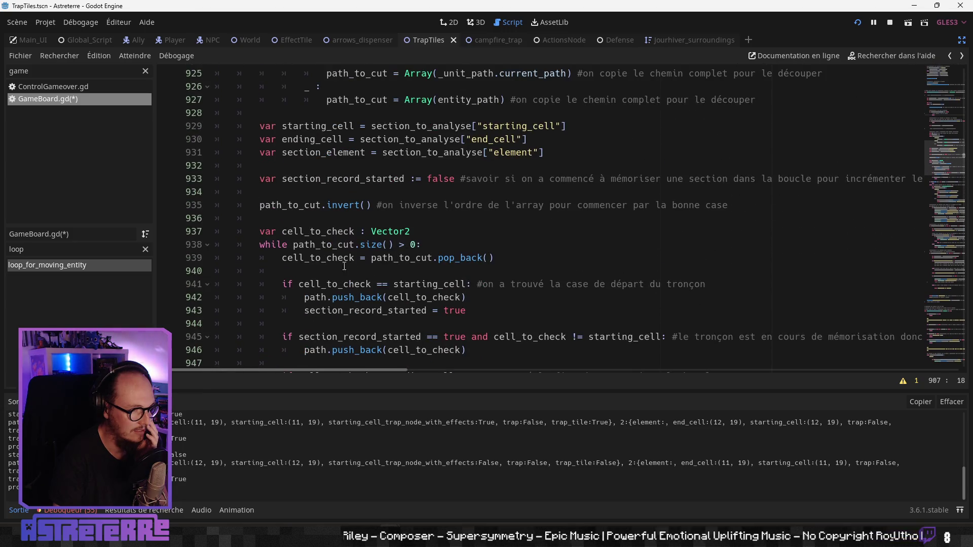
{"action": "left_click", "coordinate": [345, 245]}
{"action": "scroll", "coordinate": [284, 253], "scroll_direction": "down", "scroll_amount": 5}
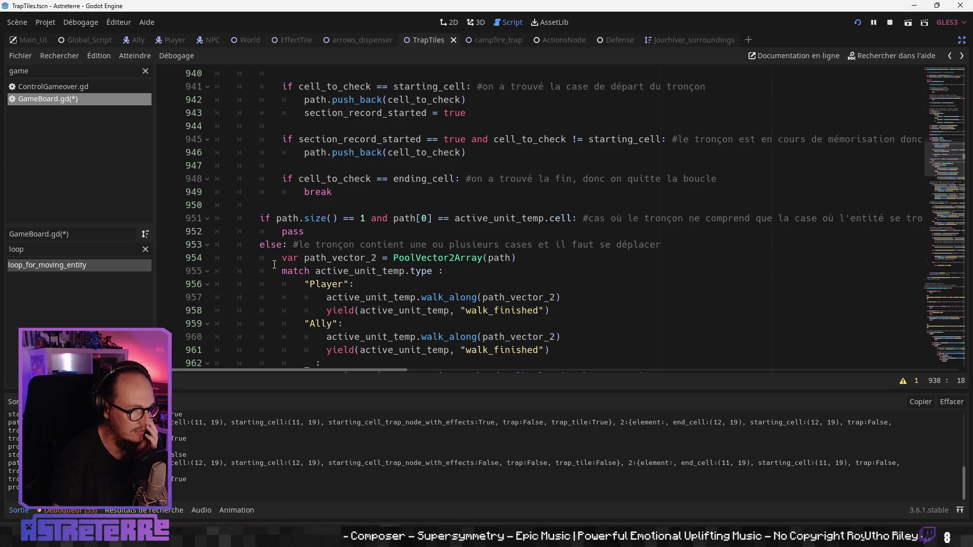
{"action": "scroll", "coordinate": [272, 264], "scroll_direction": "up", "scroll_amount": 2}
{"action": "mouse_move", "coordinate": [335, 273]}
{"action": "left_mouse_down"}
{"action": "mouse_move", "coordinate": [201, 169]}
{"action": "mouse_move", "coordinate": [241, 192]}
{"action": "mouse_move", "coordinate": [158, 115]}
{"action": "mouse_move", "coordinate": [160, 131]}
{"action": "left_mouse_up"}
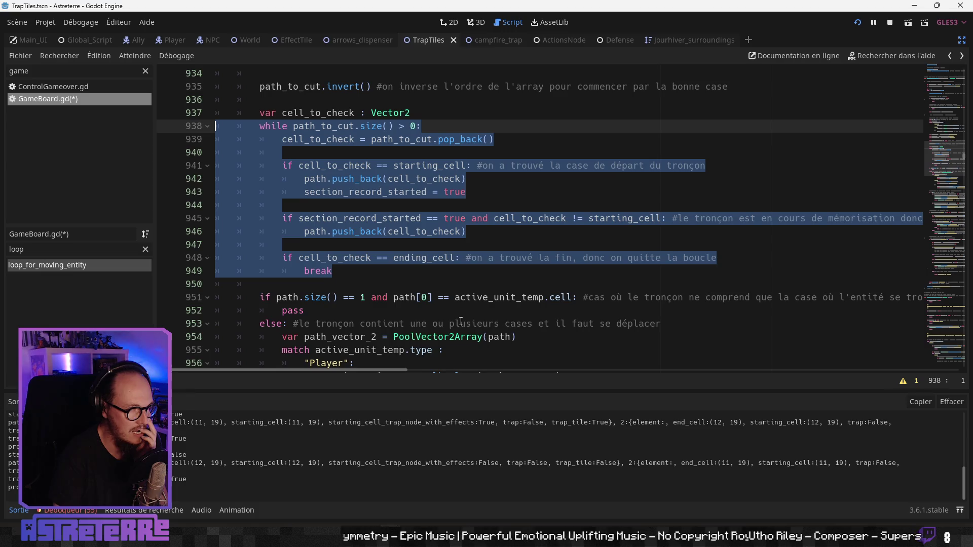
{"action": "key", "text": "Right"}
{"action": "mouse_move", "coordinate": [394, 370]}
{"action": "left_mouse_down"}
{"action": "mouse_move", "coordinate": [464, 373]}
{"action": "mouse_move", "coordinate": [331, 365]}
{"action": "left_mouse_up"}
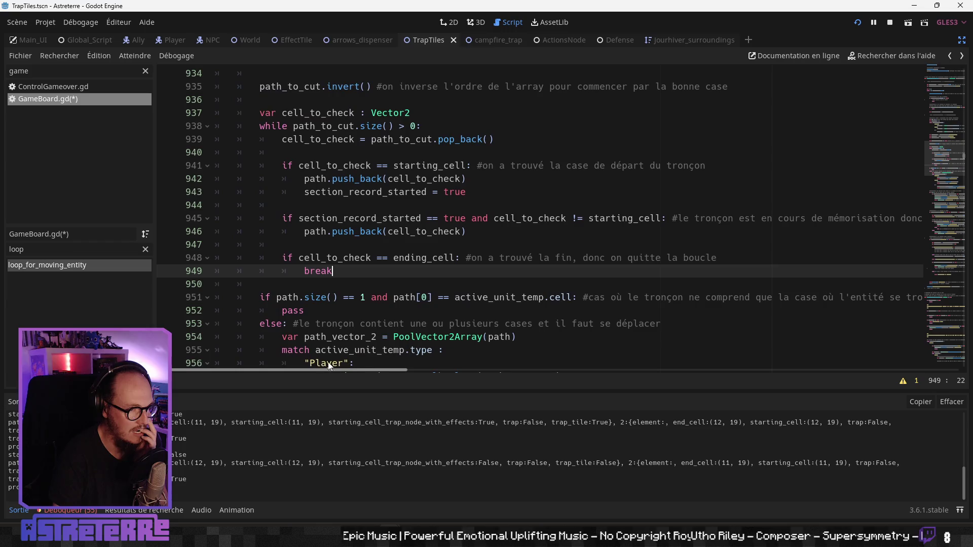
{"action": "left_click_drag", "start_coordinate": [350, 269], "coordinate": [281, 259]}
{"action": "left_click", "coordinate": [353, 281]}
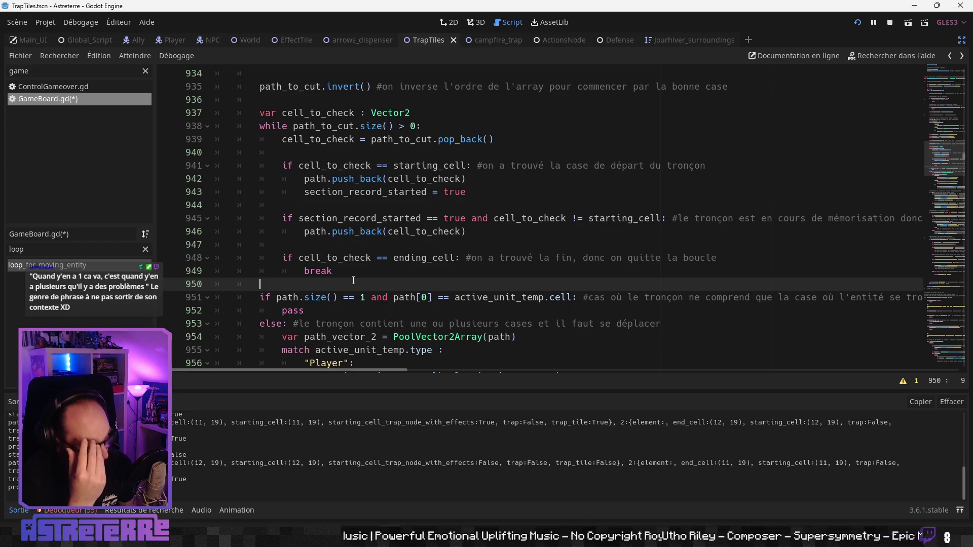
{"action": "scroll", "coordinate": [353, 280], "scroll_direction": "down", "scroll_amount": 8}
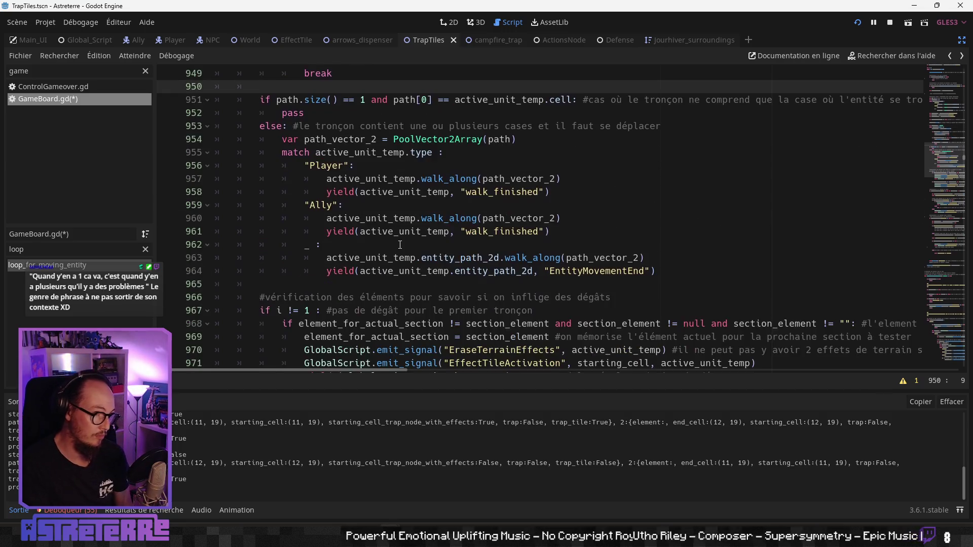
{"action": "scroll", "coordinate": [416, 287], "scroll_direction": "down", "scroll_amount": 2}
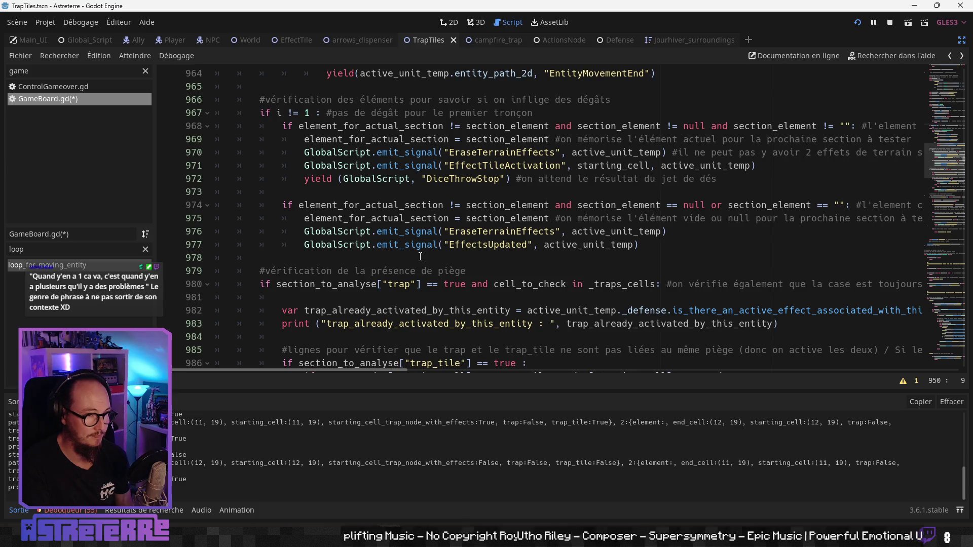
{"action": "scroll", "coordinate": [420, 257], "scroll_direction": "up", "scroll_amount": 5}
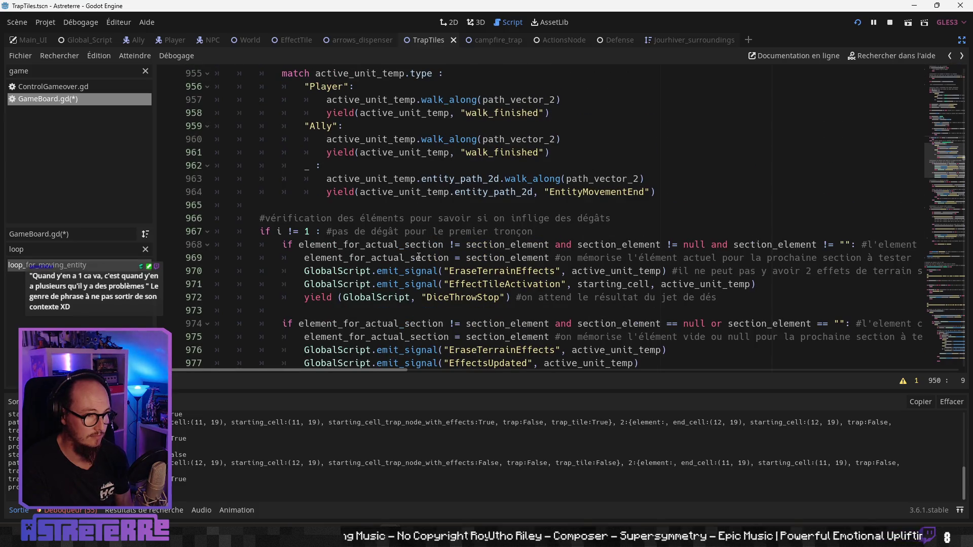
{"action": "double_click", "coordinate": [375, 330]}
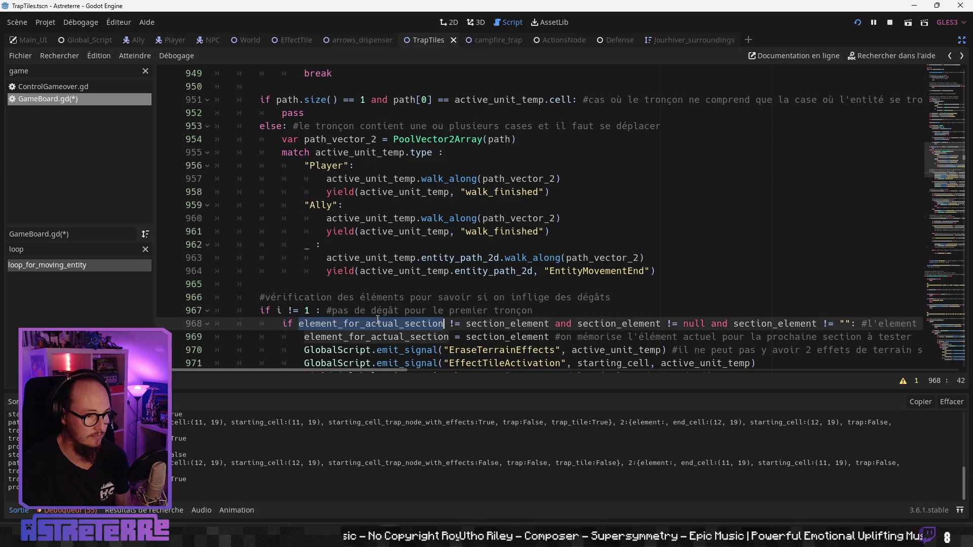
{"action": "scroll", "coordinate": [380, 314], "scroll_direction": "up", "scroll_amount": 4}
{"action": "scroll", "coordinate": [380, 314], "scroll_direction": "up", "scroll_amount": 15}
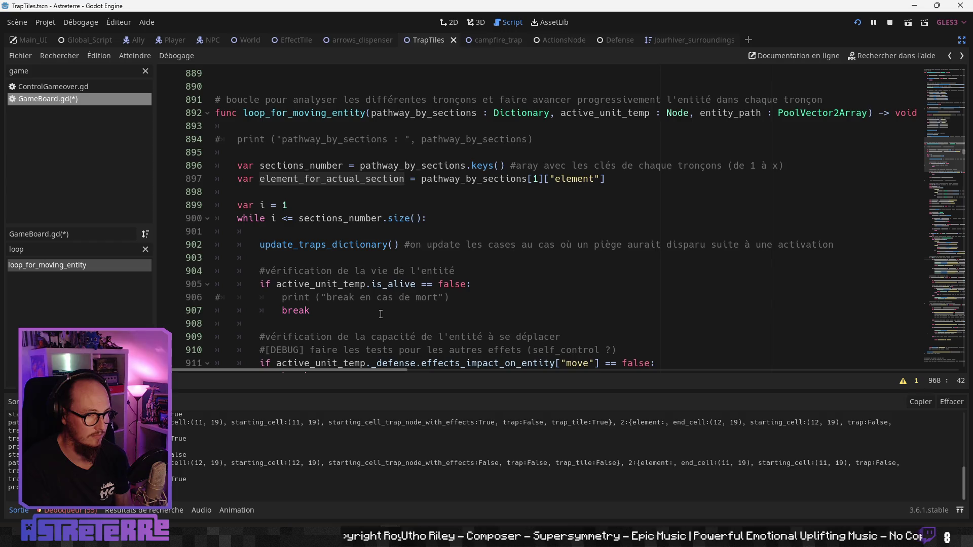
{"action": "scroll", "coordinate": [381, 314], "scroll_direction": "down", "scroll_amount": 1}
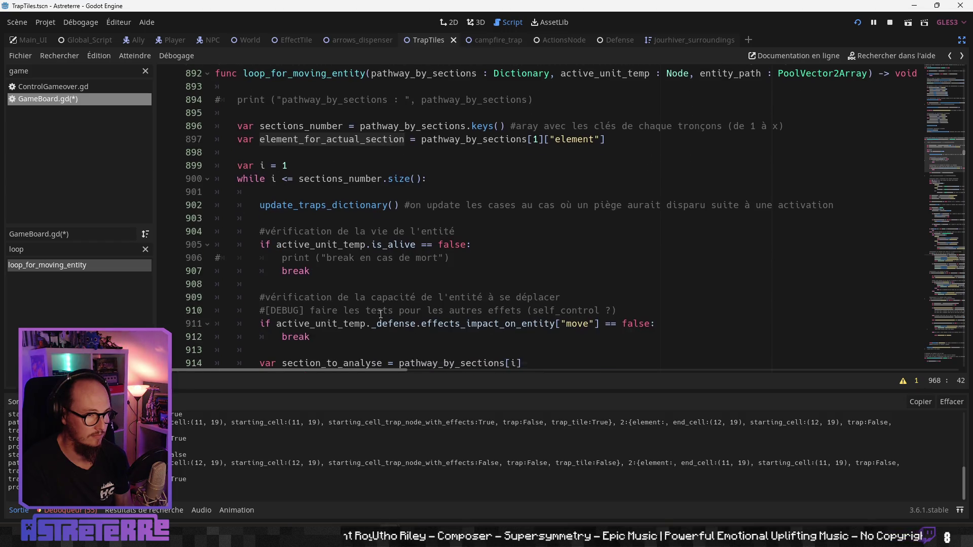
{"action": "left_click", "coordinate": [473, 178]}
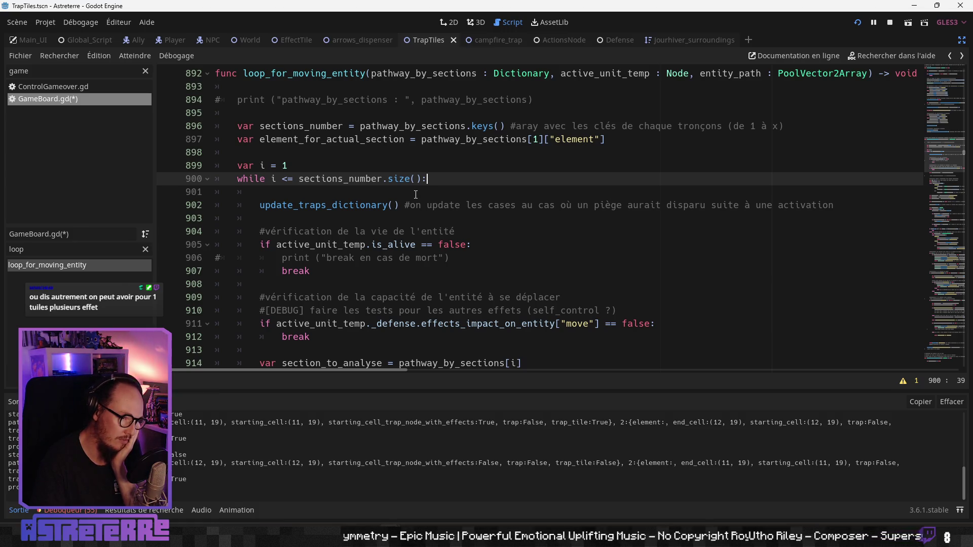
{"action": "left_click", "coordinate": [425, 203]}
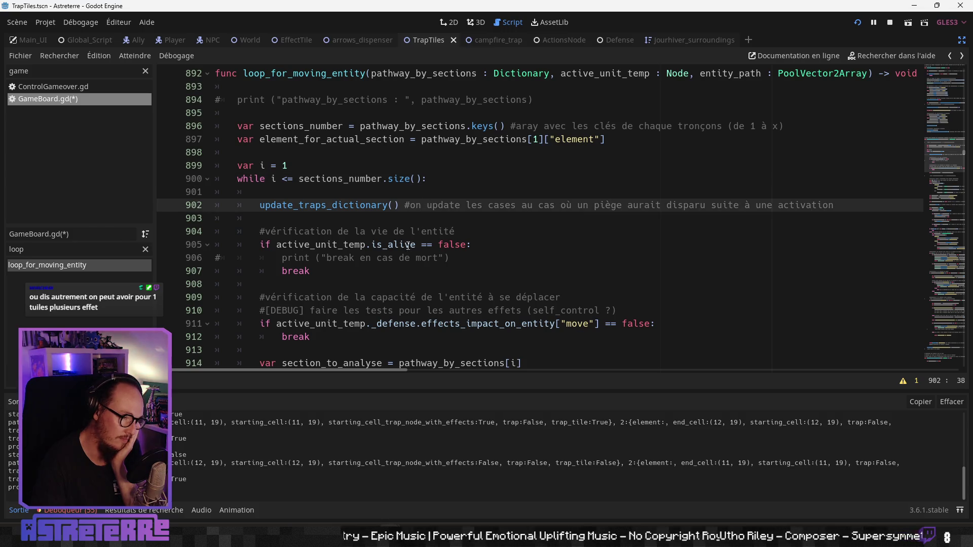
{"action": "left_click", "coordinate": [389, 258]}
{"action": "left_click", "coordinate": [330, 271]}
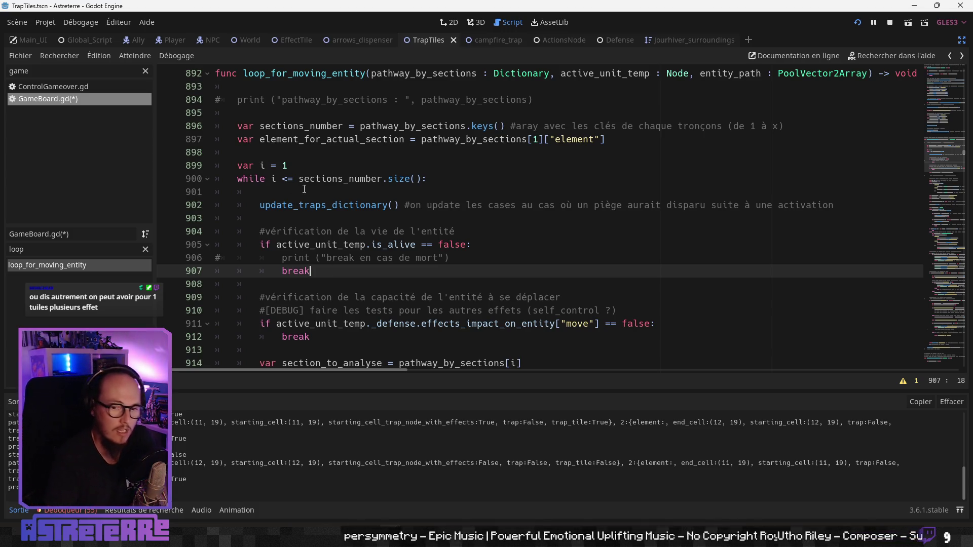
{"action": "double_click", "coordinate": [575, 139]}
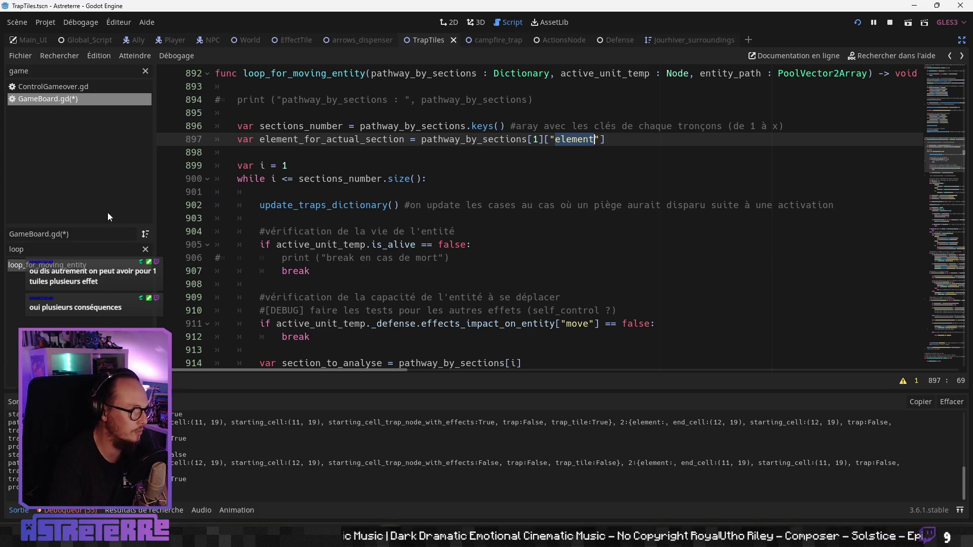
{"action": "double_click", "coordinate": [16, 249]}
- Filter methods by 'path', jump to get_pathway_sections_with_effects_tile, and view its path_to_verify loop
{"action": "type", "text": "pat"}
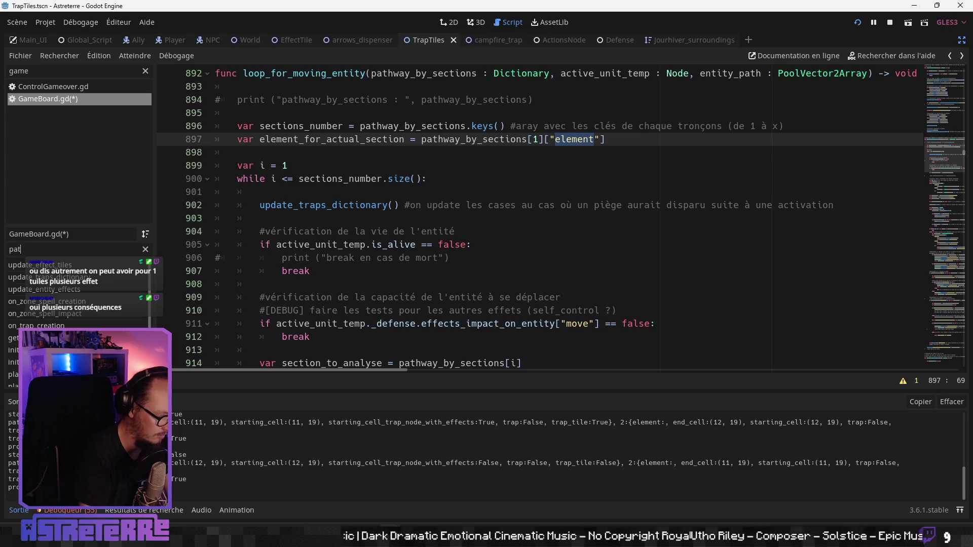
{"action": "type", "text": "h"}
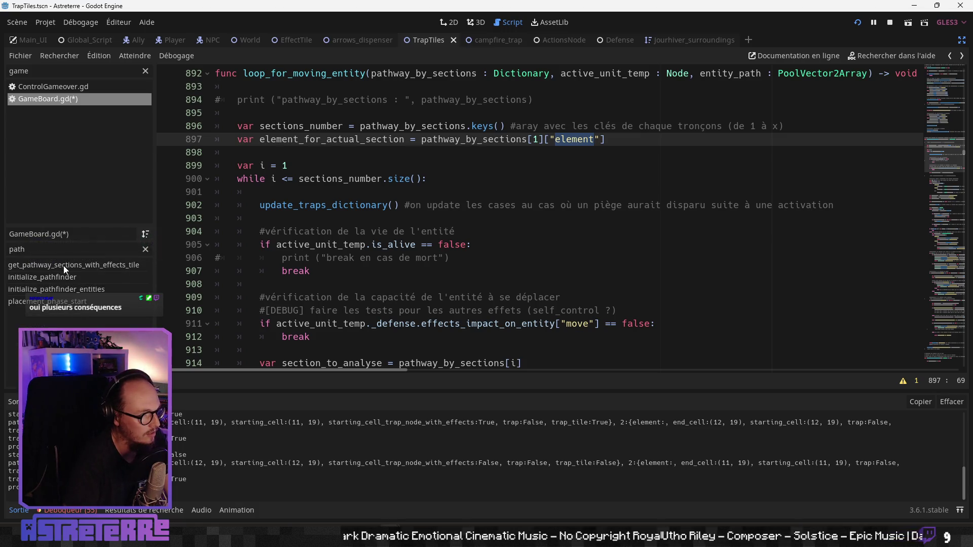
{"action": "left_click", "coordinate": [64, 268]}
{"action": "left_click", "coordinate": [403, 256]}
{"action": "scroll", "coordinate": [404, 256], "scroll_direction": "down", "scroll_amount": 4}
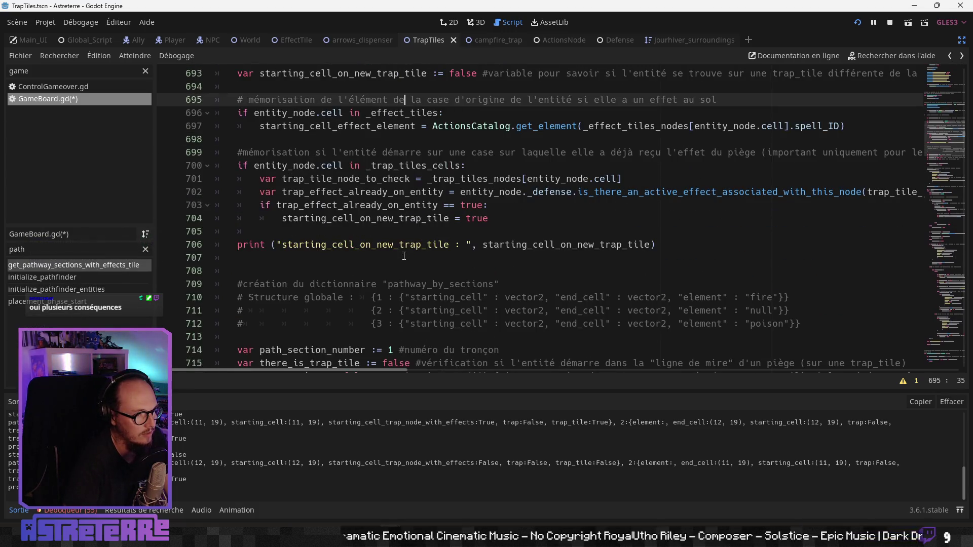
{"action": "scroll", "coordinate": [404, 256], "scroll_direction": "down", "scroll_amount": 4}
{"action": "scroll", "coordinate": [404, 255], "scroll_direction": "down", "scroll_amount": 5}
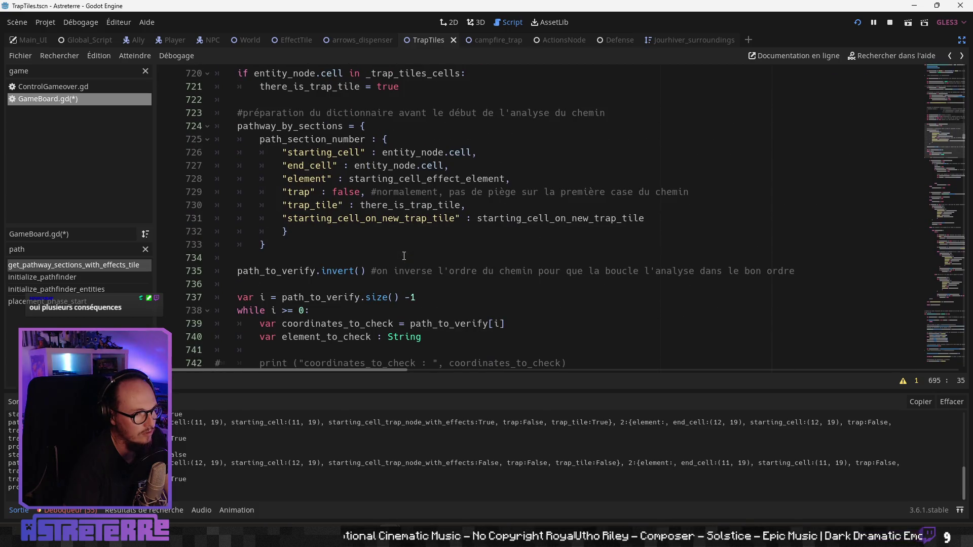
{"action": "scroll", "coordinate": [404, 256], "scroll_direction": "down", "scroll_amount": 1}
{"action": "scroll", "coordinate": [404, 256], "scroll_direction": "down", "scroll_amount": 7}
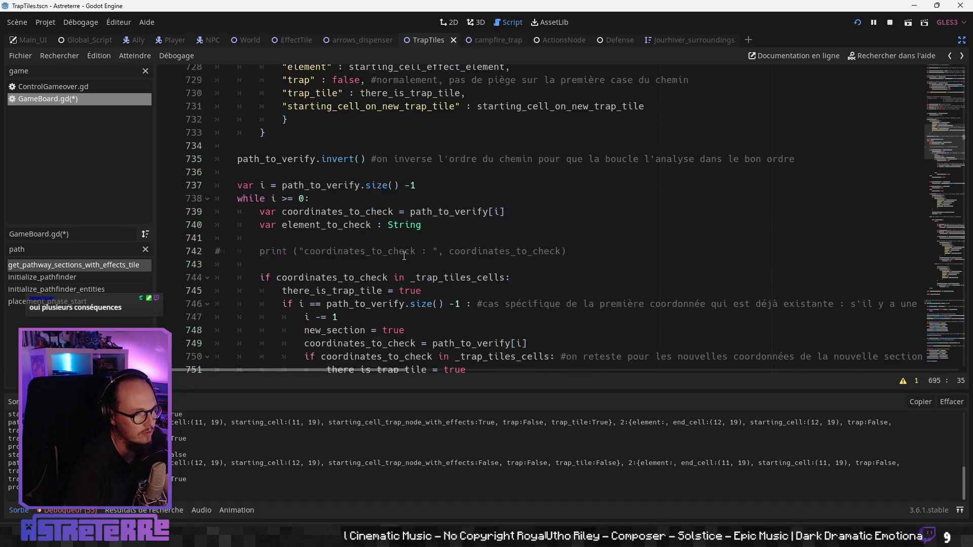
- Delete the previous-section comment, trap_tile_node_before and trap_node lines, plus leftover blank lines
{"action": "left_click_drag", "start_coordinate": [589, 218], "coordinate": [188, 193]}
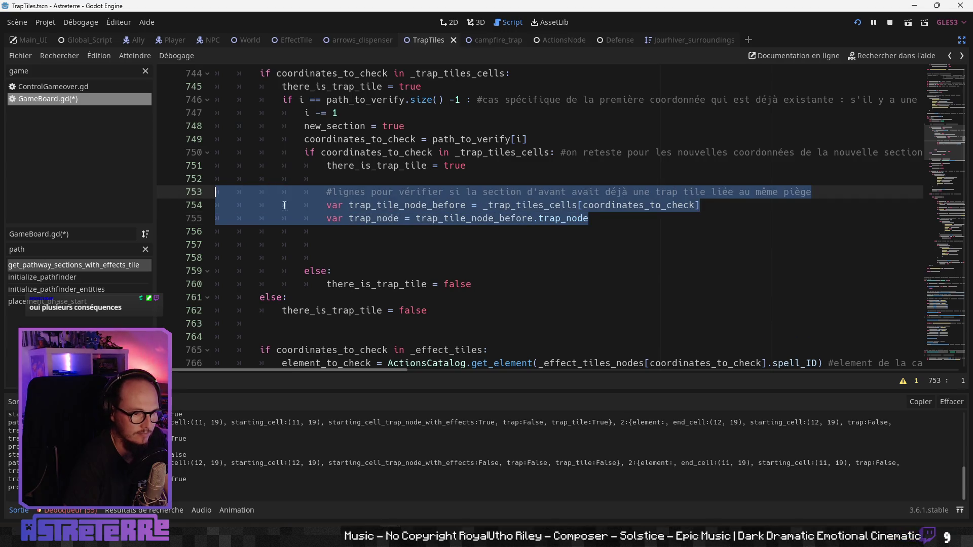
{"action": "key", "text": "Delete"}
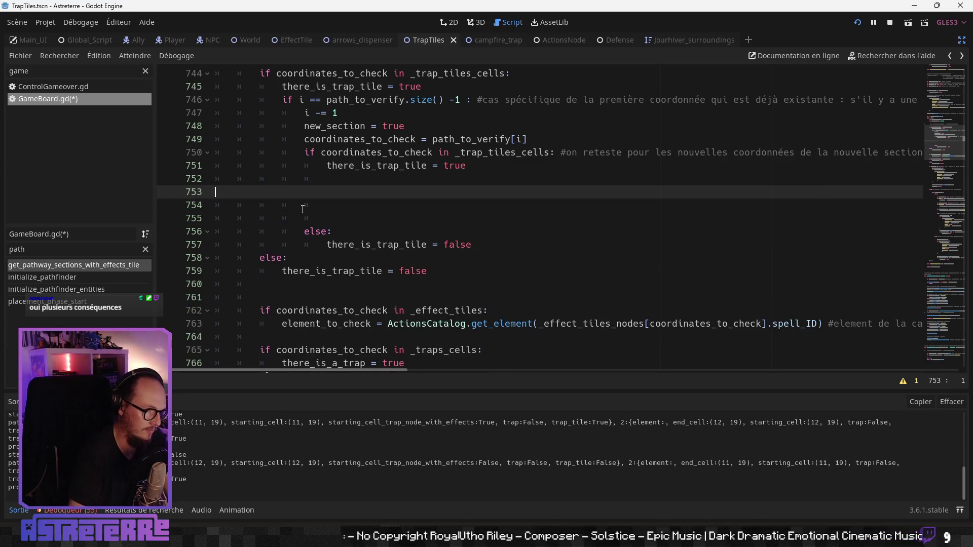
{"action": "key", "text": "Delete"}
{"action": "left_click", "coordinate": [324, 196]}
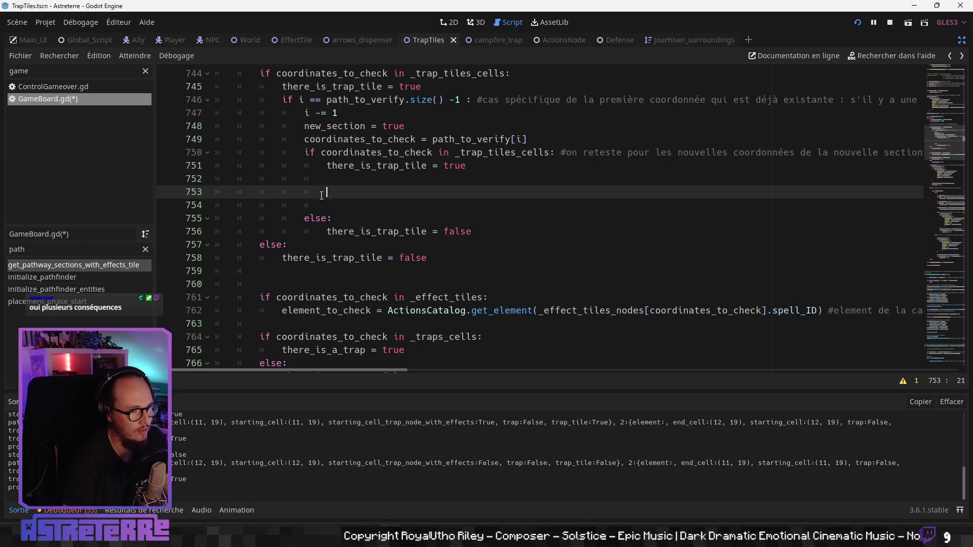
{"action": "left_click_drag", "start_coordinate": [324, 195], "coordinate": [166, 198]}
{"action": "key", "text": "Delete"}
{"action": "key", "text": "Delete"}
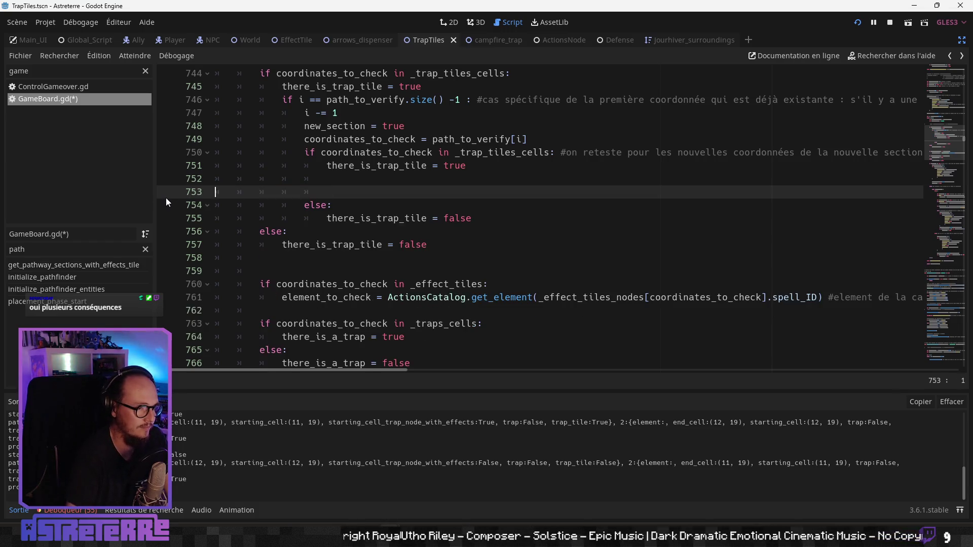
{"action": "left_click", "coordinate": [429, 219]}
{"action": "scroll", "coordinate": [429, 219], "scroll_direction": "down", "scroll_amount": 3}
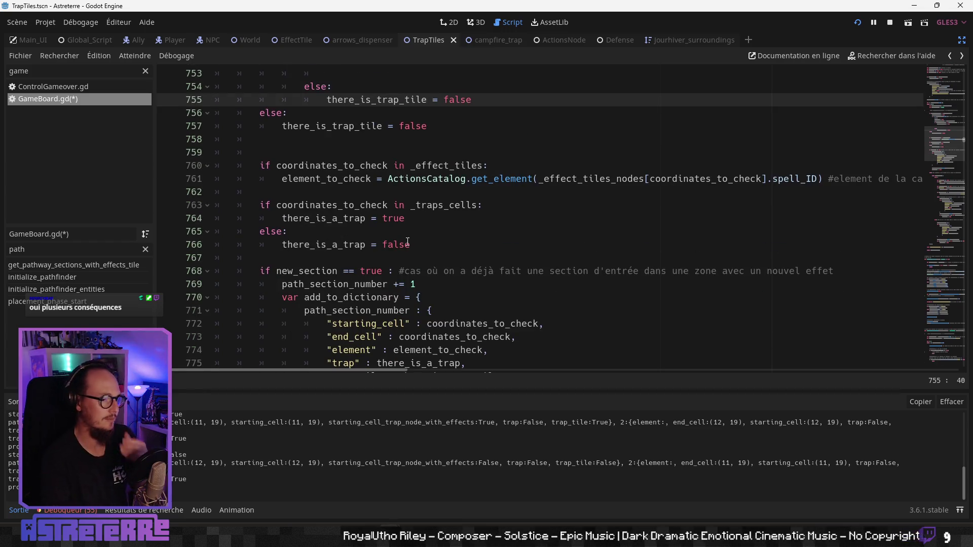
{"action": "scroll", "coordinate": [409, 241], "scroll_direction": "down", "scroll_amount": 8}
{"action": "scroll", "coordinate": [386, 242], "scroll_direction": "down", "scroll_amount": 9}
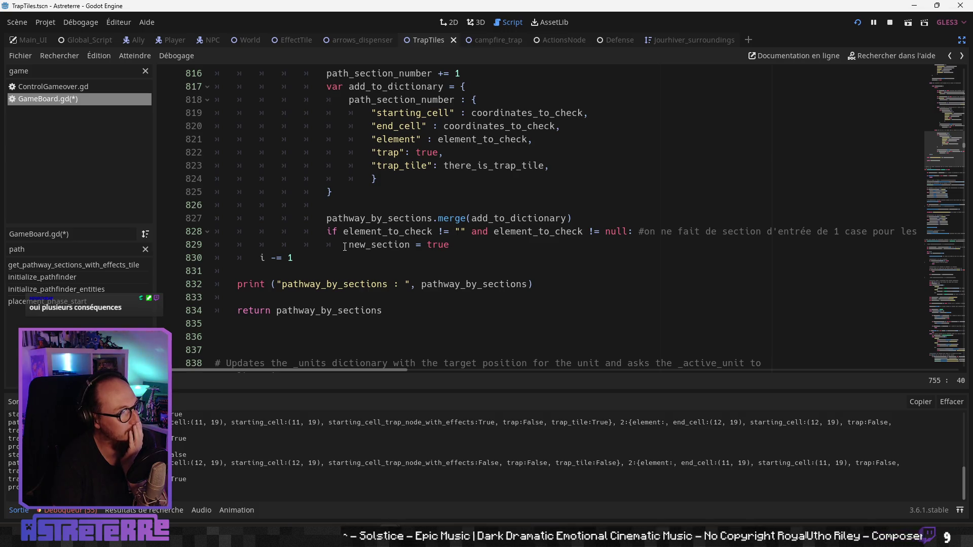
{"action": "scroll", "coordinate": [344, 247], "scroll_direction": "up", "scroll_amount": 13}
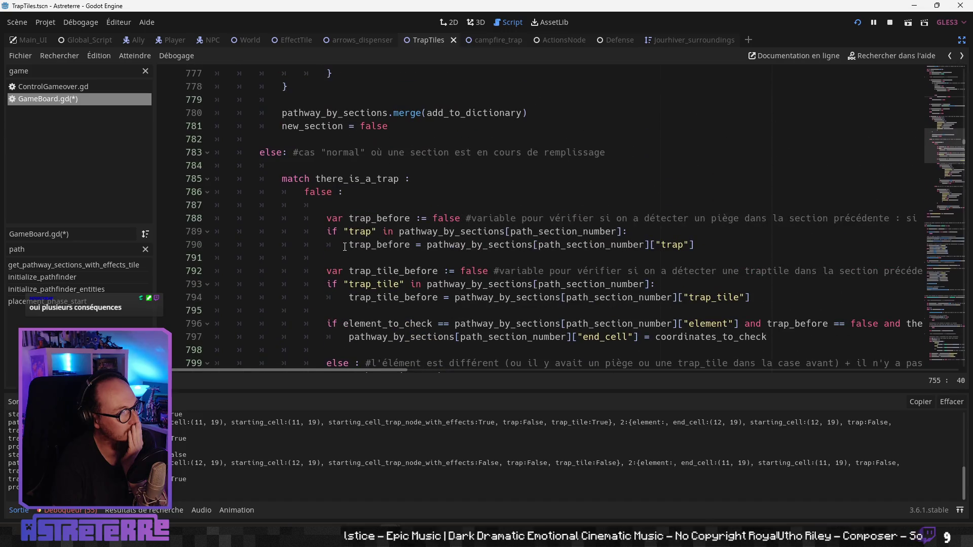
{"action": "scroll", "coordinate": [344, 246], "scroll_direction": "up", "scroll_amount": 2}
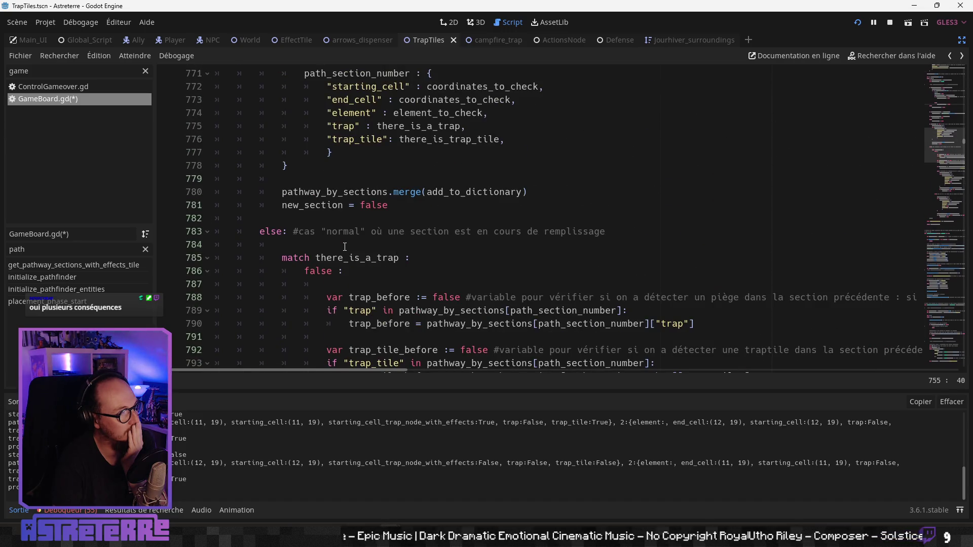
{"action": "left_click", "coordinate": [335, 230]}
{"action": "scroll", "coordinate": [356, 238], "scroll_direction": "up", "scroll_amount": 4}
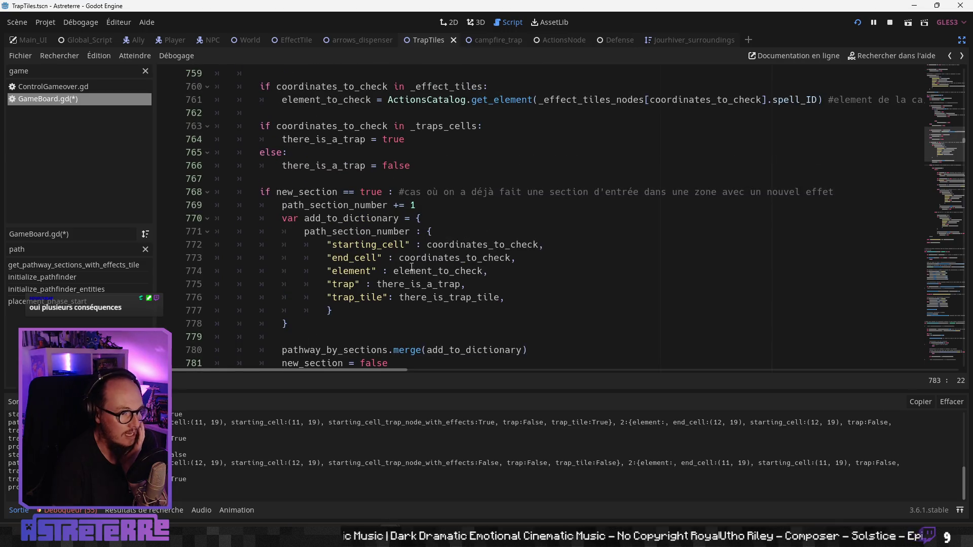
{"action": "scroll", "coordinate": [425, 238], "scroll_direction": "up", "scroll_amount": 3}
{"action": "scroll", "coordinate": [406, 243], "scroll_direction": "down", "scroll_amount": 5}
{"action": "scroll", "coordinate": [379, 255], "scroll_direction": "up", "scroll_amount": 4}
{"action": "scroll", "coordinate": [379, 255], "scroll_direction": "up", "scroll_amount": 3}
{"action": "scroll", "coordinate": [380, 253], "scroll_direction": "down", "scroll_amount": 10}
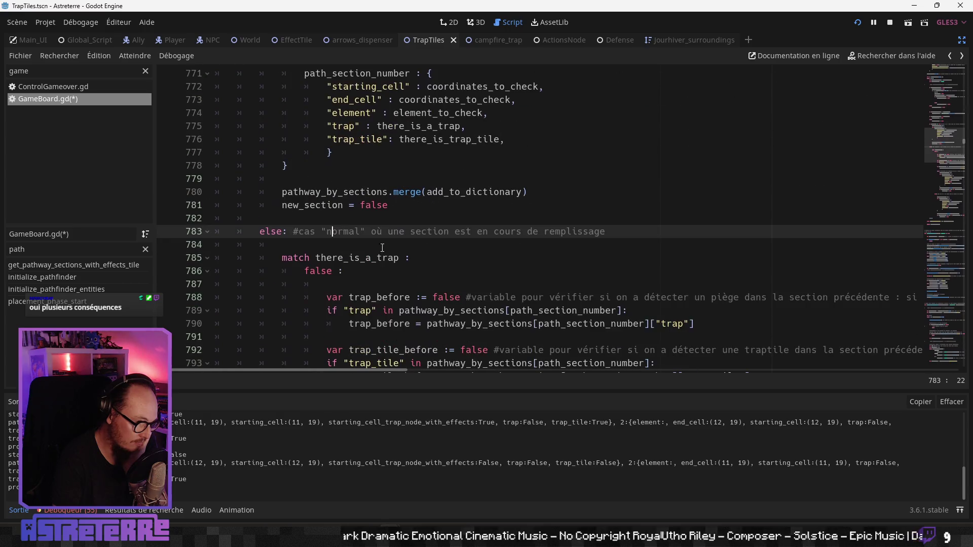
{"action": "scroll", "coordinate": [365, 230], "scroll_direction": "down", "scroll_amount": 2}
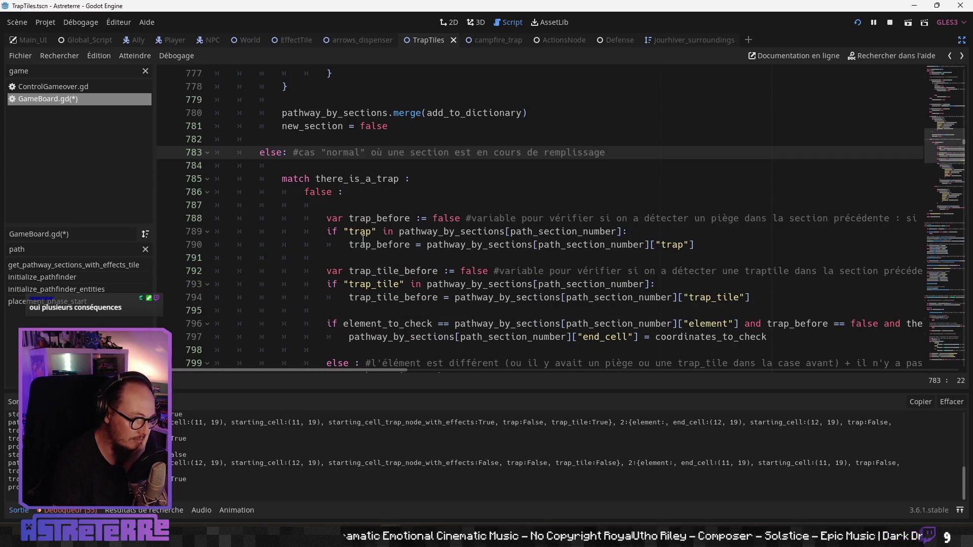
{"action": "scroll", "coordinate": [363, 238], "scroll_direction": "down", "scroll_amount": 2}
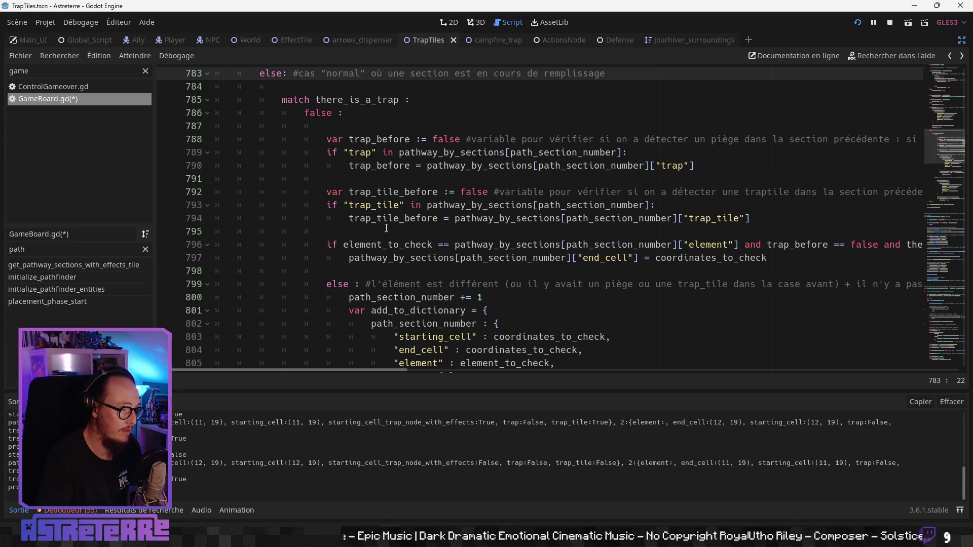
{"action": "mouse_move", "coordinate": [376, 369]}
{"action": "left_mouse_down"}
{"action": "mouse_move", "coordinate": [414, 367]}
{"action": "mouse_move", "coordinate": [375, 368]}
{"action": "left_mouse_up"}
{"action": "scroll", "coordinate": [449, 221], "scroll_direction": "up", "scroll_amount": 3}
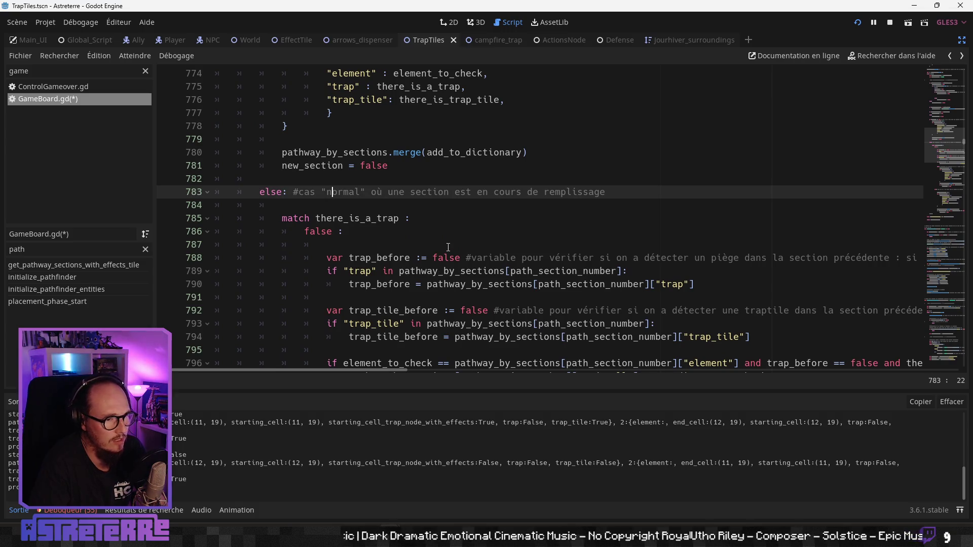
{"action": "left_click", "coordinate": [450, 222]}
{"action": "scroll", "coordinate": [436, 245], "scroll_direction": "up", "scroll_amount": 4}
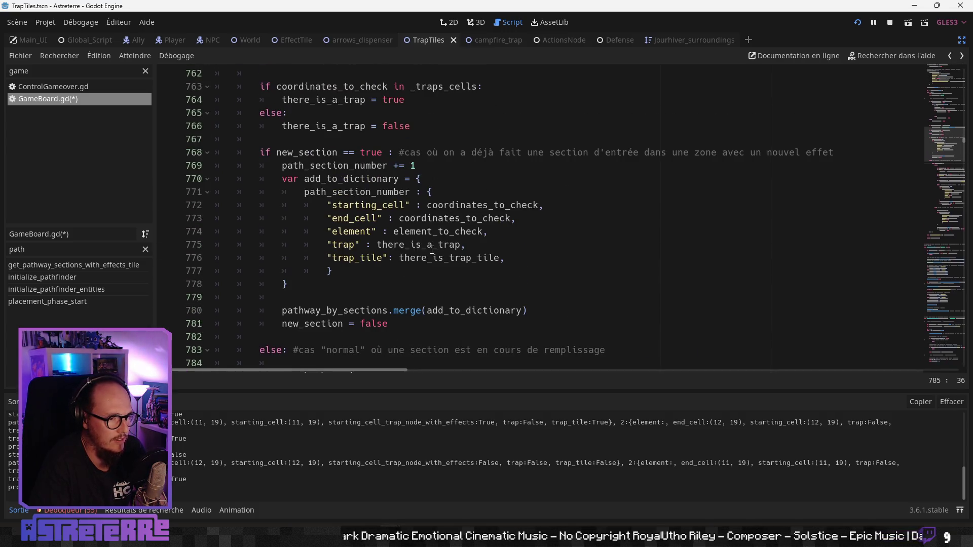
{"action": "scroll", "coordinate": [432, 249], "scroll_direction": "down", "scroll_amount": 5}
{"action": "left_click", "coordinate": [417, 219]}
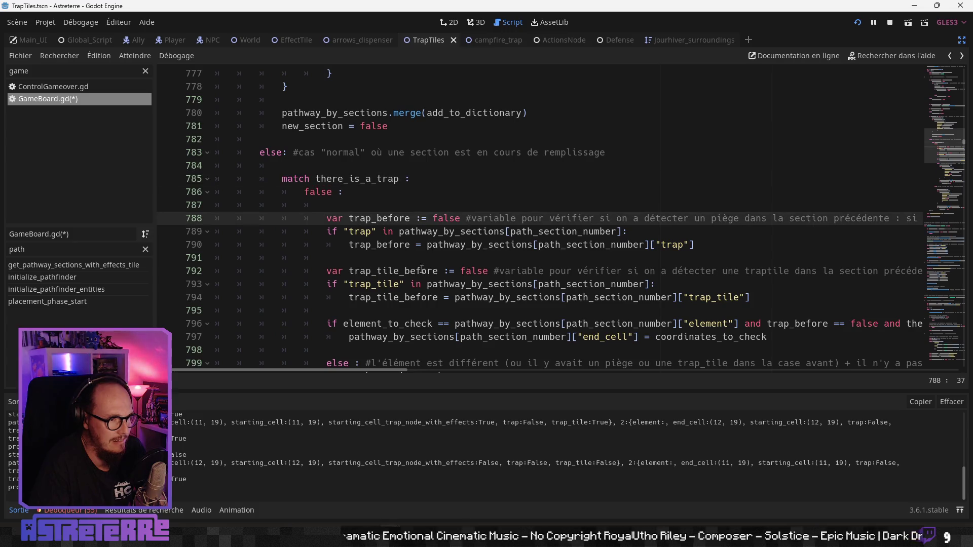
{"action": "mouse_move", "coordinate": [358, 370]}
{"action": "left_mouse_down"}
{"action": "mouse_move", "coordinate": [658, 376]}
{"action": "mouse_move", "coordinate": [377, 365]}
{"action": "left_mouse_up"}
{"action": "left_click", "coordinate": [402, 259]}
{"action": "scroll", "coordinate": [405, 253], "scroll_direction": "down", "scroll_amount": 1}
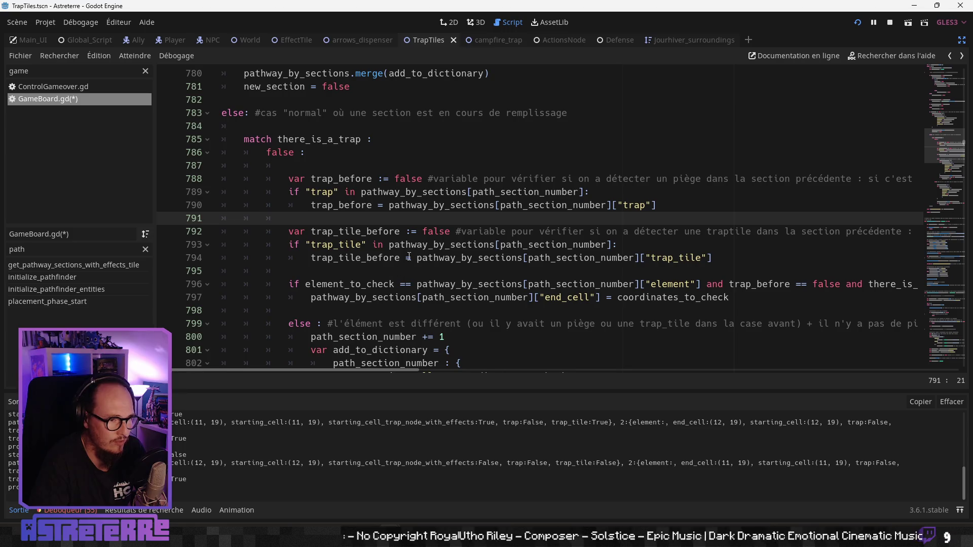
{"action": "left_click", "coordinate": [426, 231]}
{"action": "mouse_move", "coordinate": [364, 370]}
{"action": "left_mouse_down"}
{"action": "mouse_move", "coordinate": [744, 364]}
{"action": "mouse_move", "coordinate": [329, 345]}
{"action": "left_mouse_up"}
{"action": "left_click", "coordinate": [394, 271]}
{"action": "scroll", "coordinate": [428, 294], "scroll_direction": "down", "scroll_amount": 1}
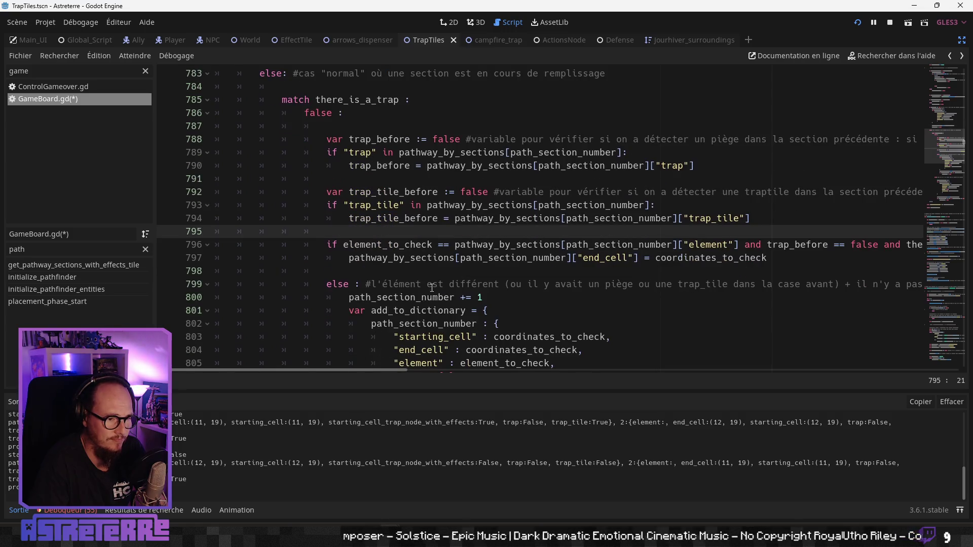
{"action": "left_click", "coordinate": [423, 245]}
{"action": "mouse_move", "coordinate": [400, 370]}
{"action": "left_mouse_down"}
{"action": "mouse_move", "coordinate": [521, 385]}
{"action": "mouse_move", "coordinate": [551, 370]}
{"action": "mouse_move", "coordinate": [960, 371]}
{"action": "mouse_move", "coordinate": [396, 360]}
{"action": "left_mouse_up"}
{"action": "left_click", "coordinate": [400, 260]}
{"action": "scroll", "coordinate": [430, 260], "scroll_direction": "down", "scroll_amount": 1}
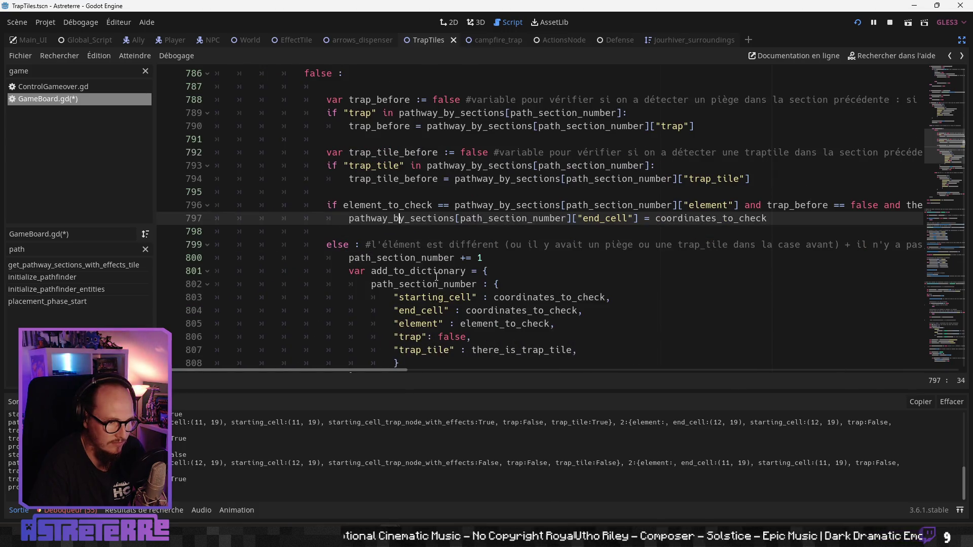
{"action": "left_click", "coordinate": [479, 257]}
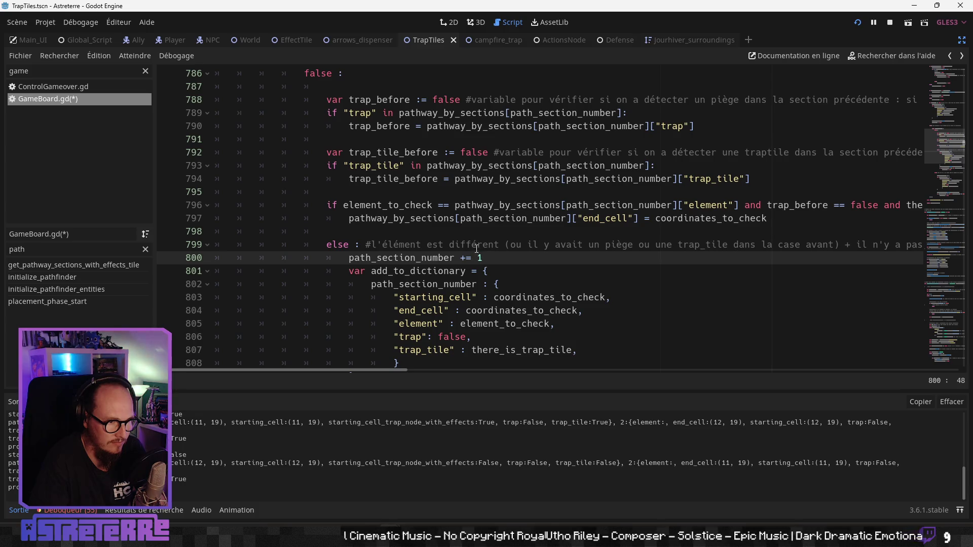
{"action": "key", "text": "Up"}
{"action": "scroll", "coordinate": [479, 261], "scroll_direction": "down", "scroll_amount": 1}
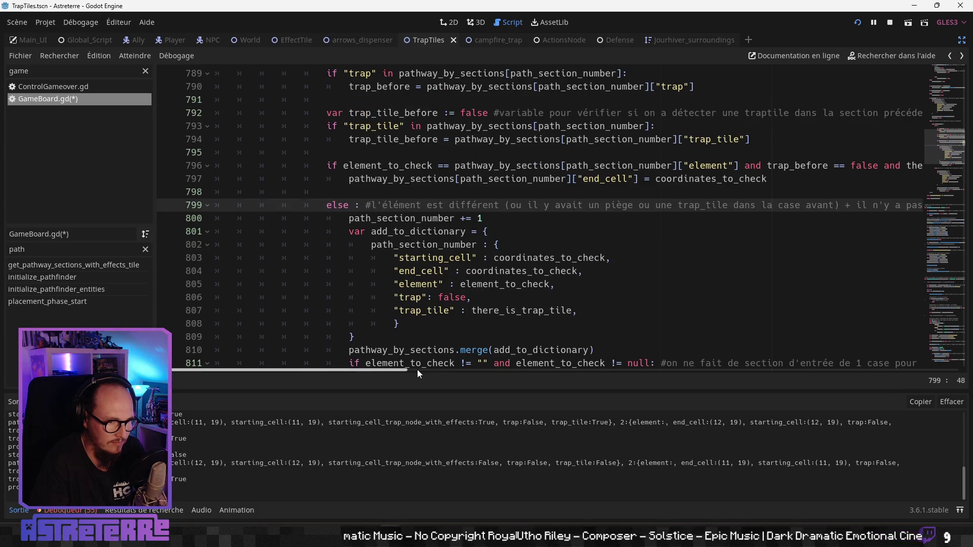
{"action": "mouse_move", "coordinate": [392, 369]}
{"action": "left_mouse_down"}
{"action": "mouse_move", "coordinate": [491, 366]}
{"action": "mouse_move", "coordinate": [370, 363]}
{"action": "mouse_move", "coordinate": [421, 363]}
{"action": "left_mouse_up"}
{"action": "left_click", "coordinate": [428, 311]}
{"action": "scroll", "coordinate": [429, 315], "scroll_direction": "down", "scroll_amount": 1}
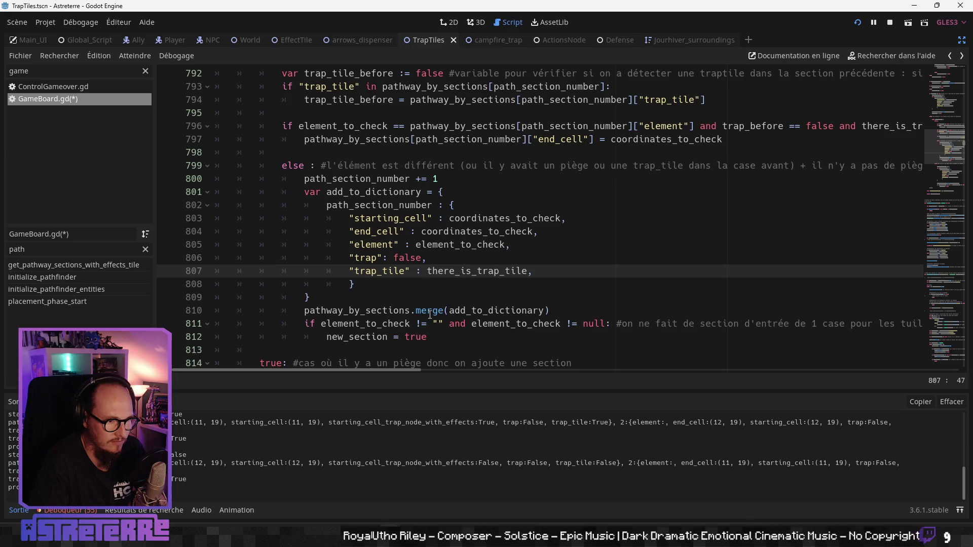
{"action": "scroll", "coordinate": [429, 314], "scroll_direction": "down", "scroll_amount": 1}
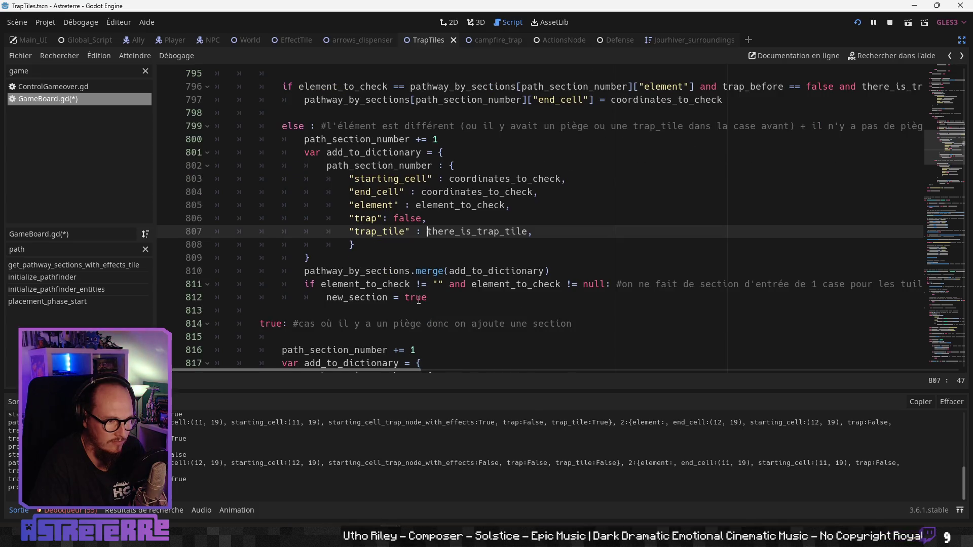
{"action": "left_click", "coordinate": [419, 301]}
{"action": "scroll", "coordinate": [420, 300], "scroll_direction": "down", "scroll_amount": 1}
{"action": "left_click", "coordinate": [418, 293]}
{"action": "scroll", "coordinate": [418, 293], "scroll_direction": "up", "scroll_amount": 7}
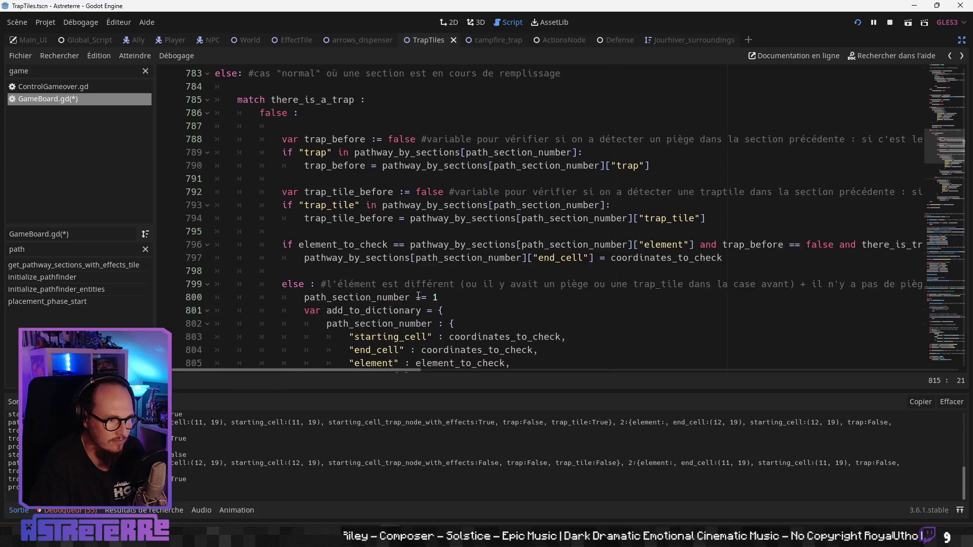
{"action": "scroll", "coordinate": [420, 297], "scroll_direction": "down", "scroll_amount": 9}
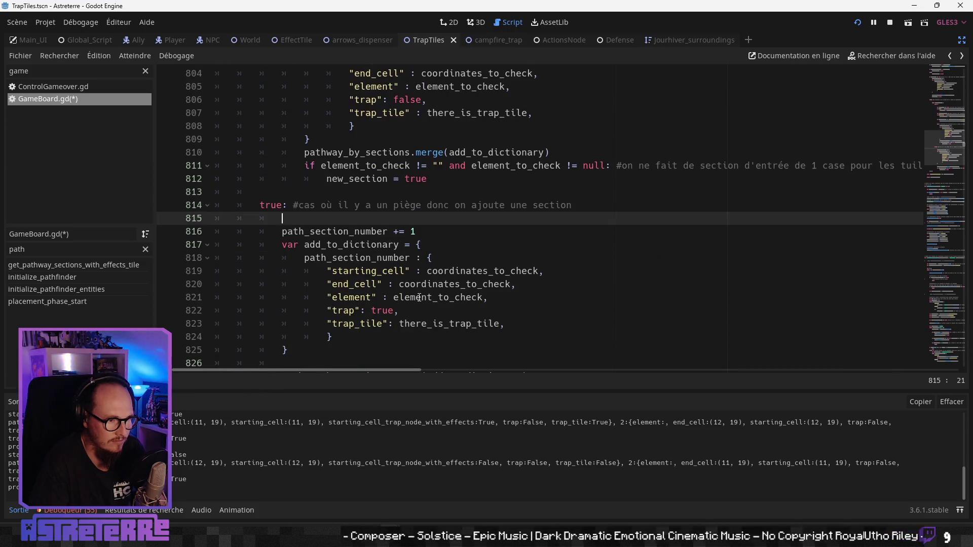
{"action": "left_click", "coordinate": [430, 268]}
{"action": "scroll", "coordinate": [435, 282], "scroll_direction": "down", "scroll_amount": 2}
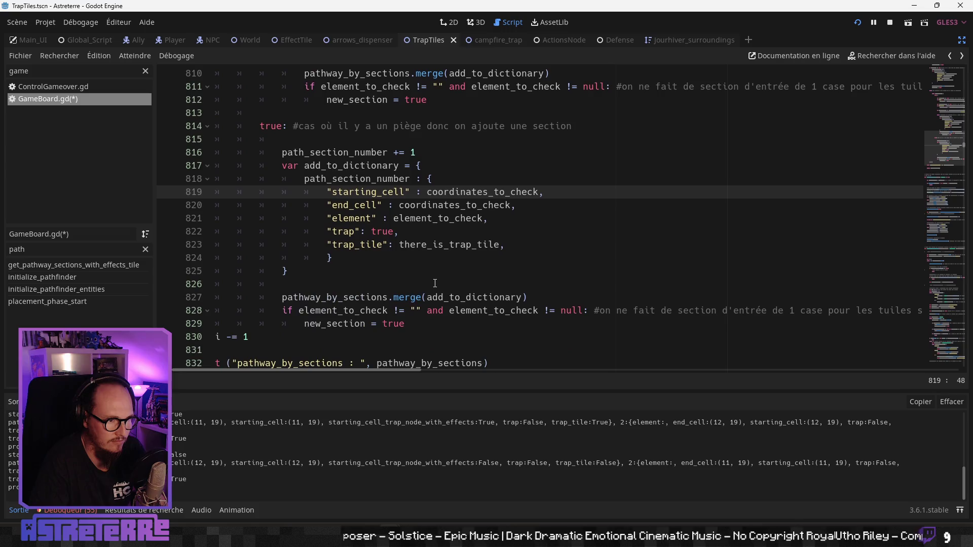
{"action": "left_click", "coordinate": [432, 281]}
{"action": "scroll", "coordinate": [432, 282], "scroll_direction": "down", "scroll_amount": 2}
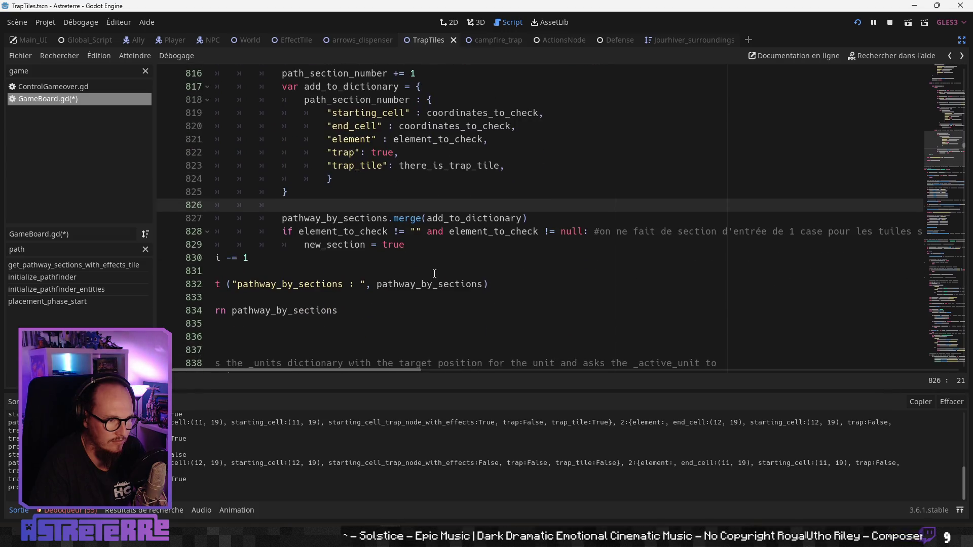
{"action": "scroll", "coordinate": [434, 274], "scroll_direction": "up", "scroll_amount": 13}
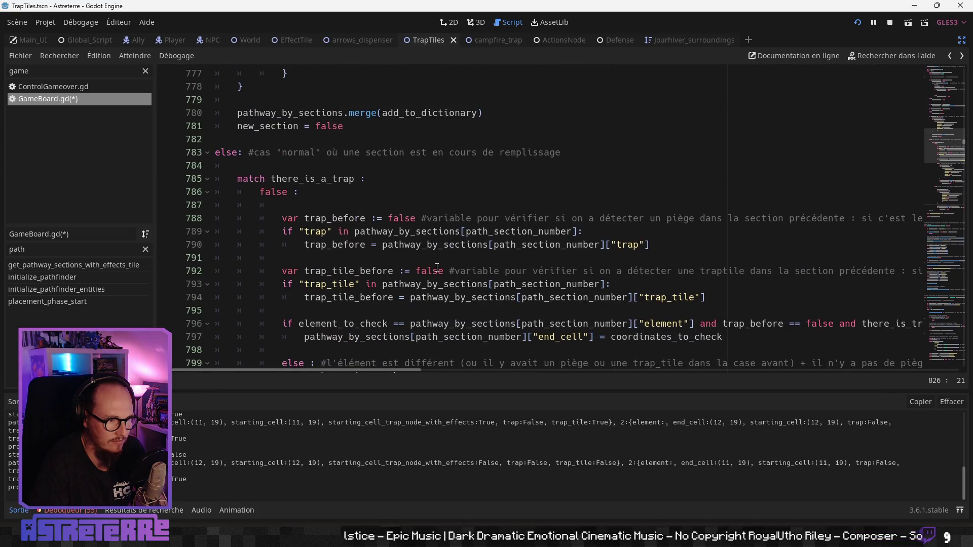
{"action": "left_click", "coordinate": [437, 269]}
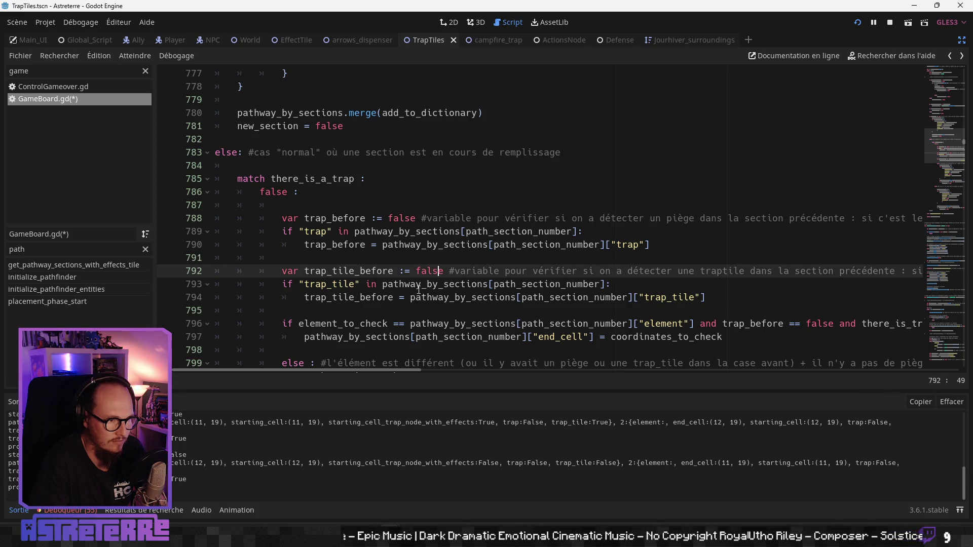
{"action": "scroll", "coordinate": [419, 289], "scroll_direction": "down", "scroll_amount": 1}
{"action": "left_click", "coordinate": [418, 285]}
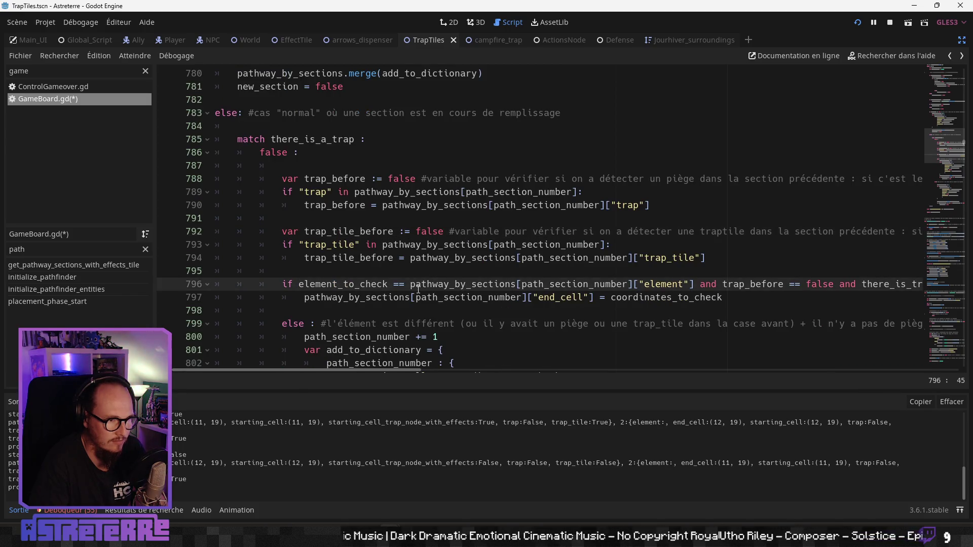
{"action": "scroll", "coordinate": [418, 287], "scroll_direction": "down", "scroll_amount": 1}
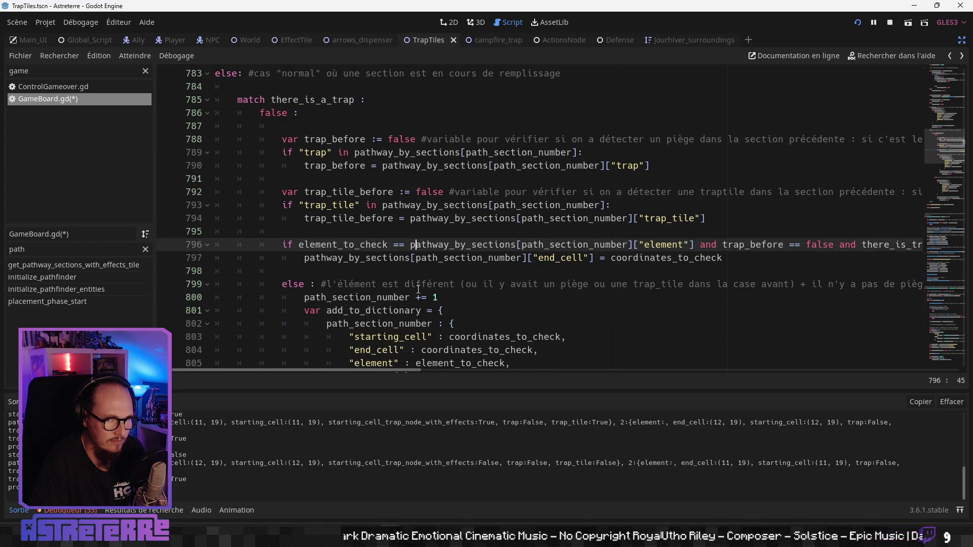
{"action": "scroll", "coordinate": [419, 290], "scroll_direction": "down", "scroll_amount": 10}
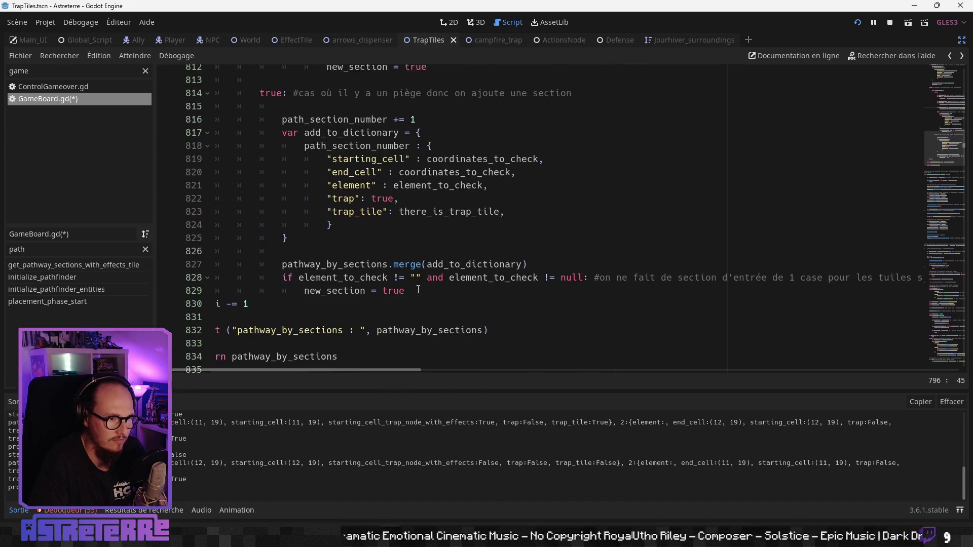
{"action": "scroll", "coordinate": [418, 290], "scroll_direction": "down", "scroll_amount": 1}
{"action": "scroll", "coordinate": [418, 290], "scroll_direction": "down", "scroll_amount": 1}
{"action": "left_click_drag", "start_coordinate": [345, 369], "coordinate": [331, 369]}
{"action": "left_click", "coordinate": [396, 287]}
{"action": "scroll", "coordinate": [397, 287], "scroll_direction": "up", "scroll_amount": 2}
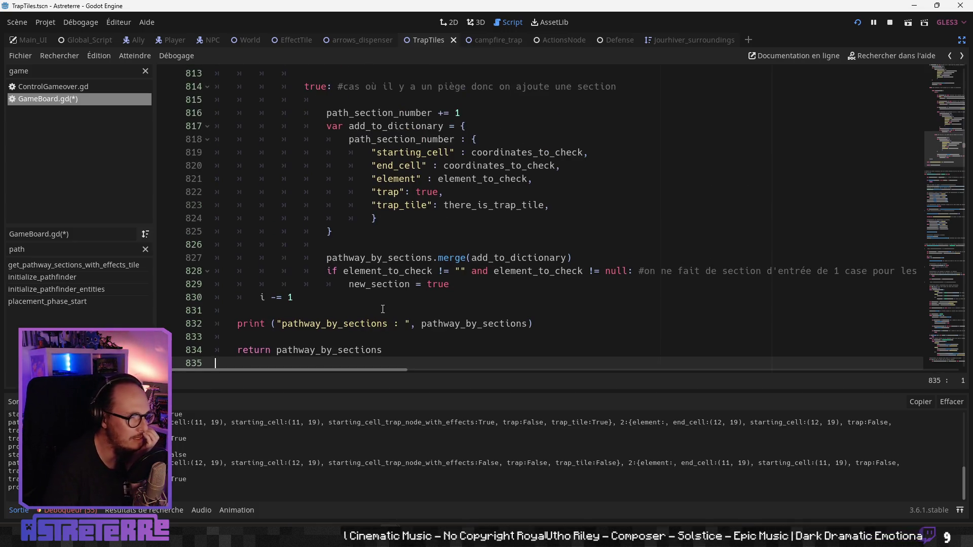
{"action": "scroll", "coordinate": [379, 311], "scroll_direction": "down", "scroll_amount": 1}
{"action": "scroll", "coordinate": [379, 311], "scroll_direction": "down", "scroll_amount": 1}
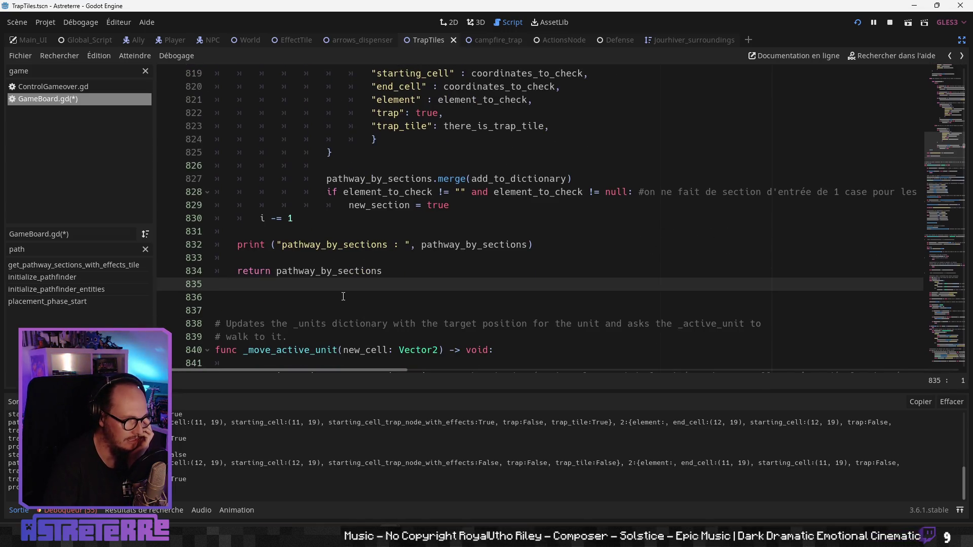
{"action": "scroll", "coordinate": [289, 295], "scroll_direction": "up", "scroll_amount": 11}
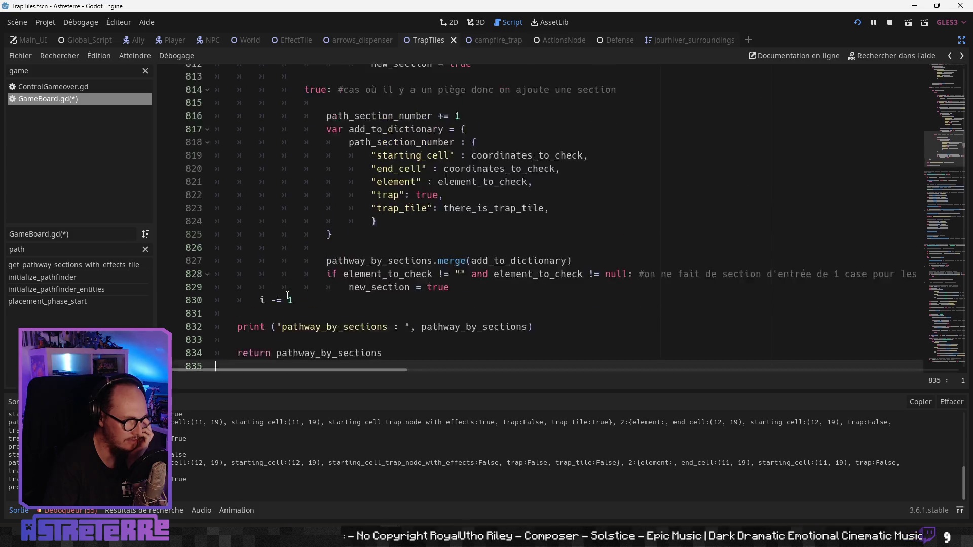
{"action": "scroll", "coordinate": [287, 295], "scroll_direction": "down", "scroll_amount": 2}
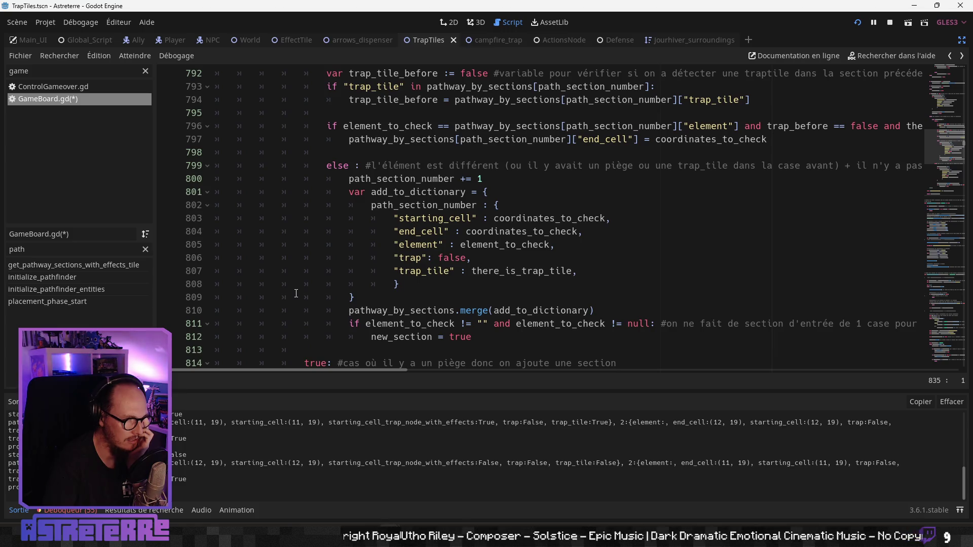
{"action": "scroll", "coordinate": [293, 294], "scroll_direction": "up", "scroll_amount": 1}
{"action": "scroll", "coordinate": [297, 293], "scroll_direction": "up", "scroll_amount": 1}
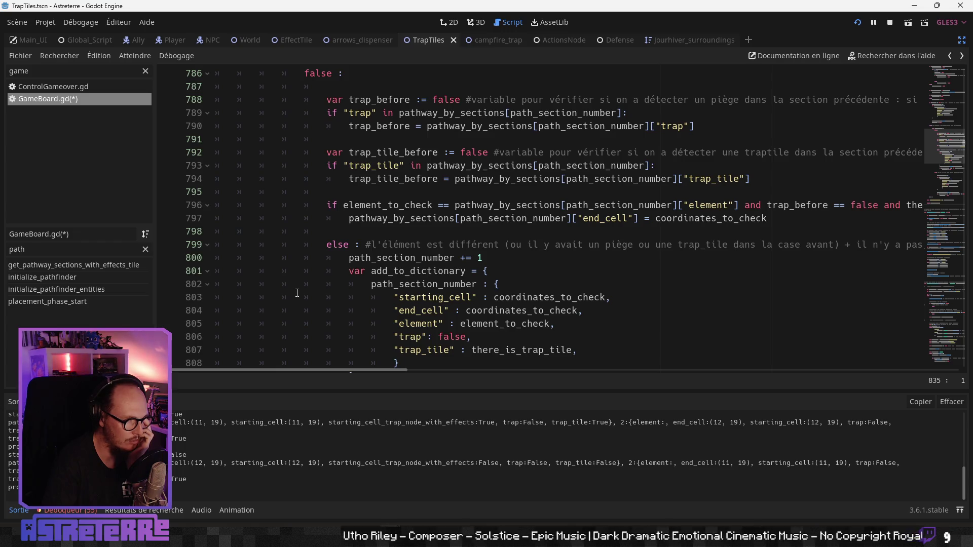
{"action": "scroll", "coordinate": [296, 293], "scroll_direction": "down", "scroll_amount": 2}
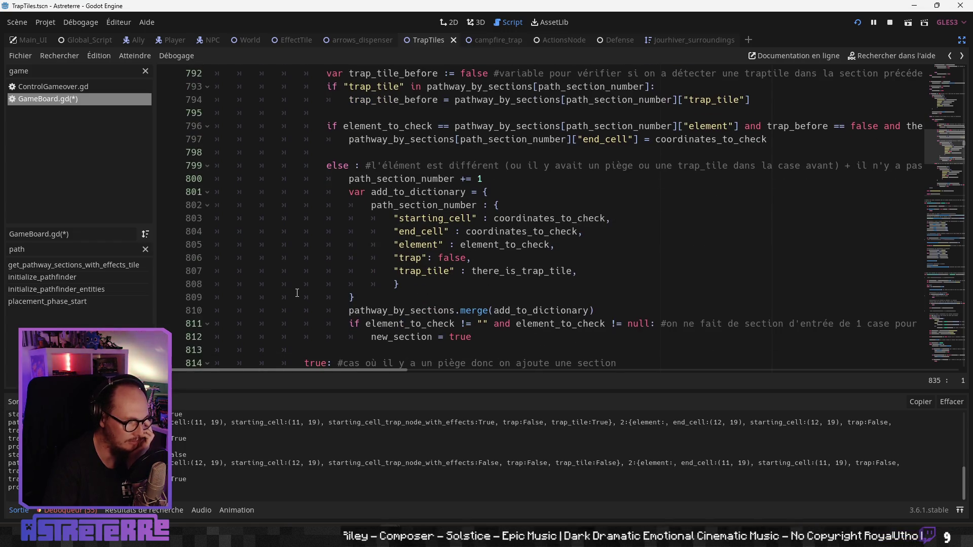
{"action": "scroll", "coordinate": [296, 293], "scroll_direction": "down", "scroll_amount": 6}
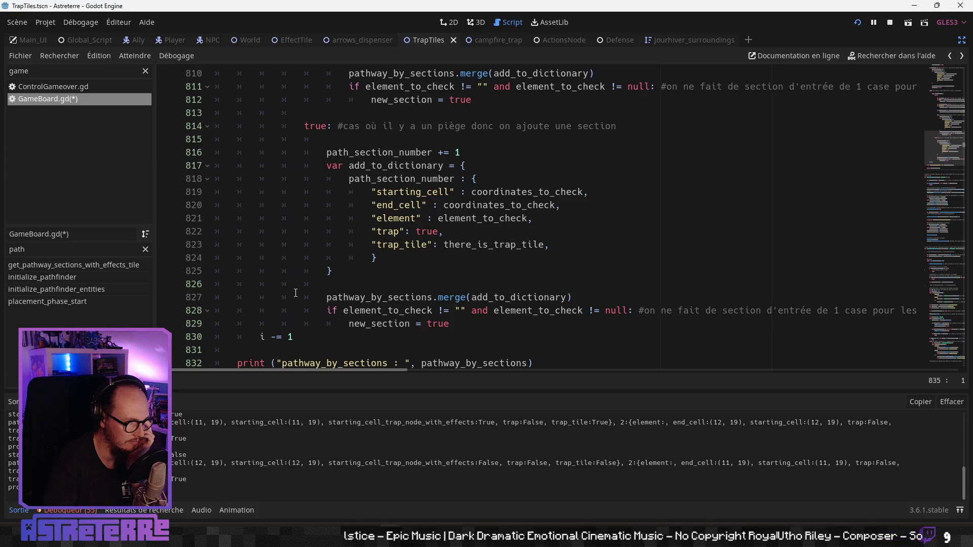
{"action": "scroll", "coordinate": [296, 293], "scroll_direction": "up", "scroll_amount": 9}
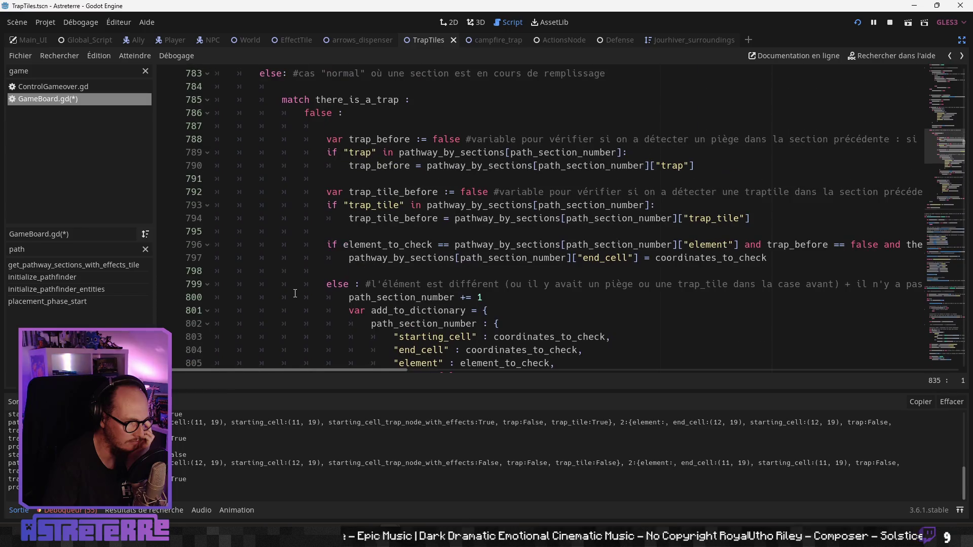
{"action": "scroll", "coordinate": [294, 294], "scroll_direction": "up", "scroll_amount": 9}
{"action": "scroll", "coordinate": [295, 293], "scroll_direction": "down", "scroll_amount": 10}
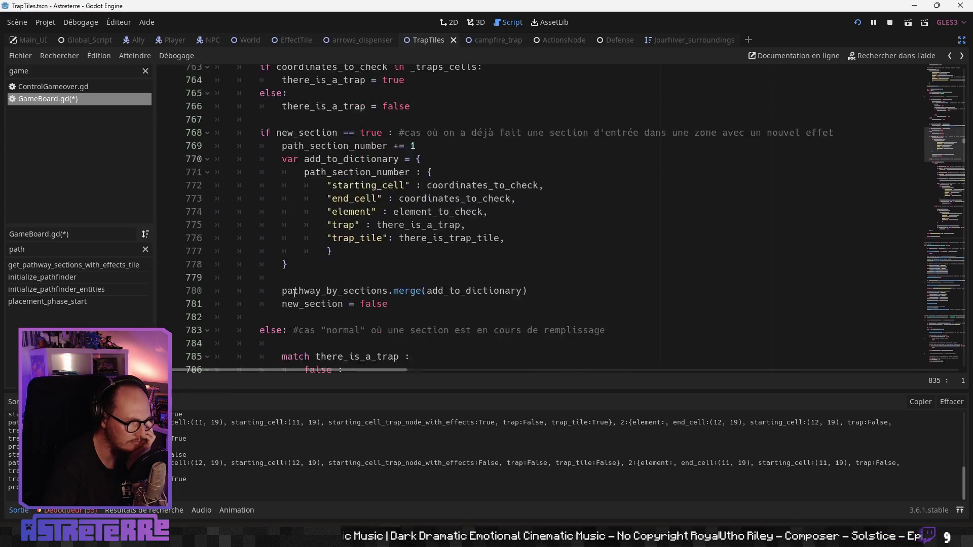
{"action": "scroll", "coordinate": [295, 293], "scroll_direction": "down", "scroll_amount": 1}
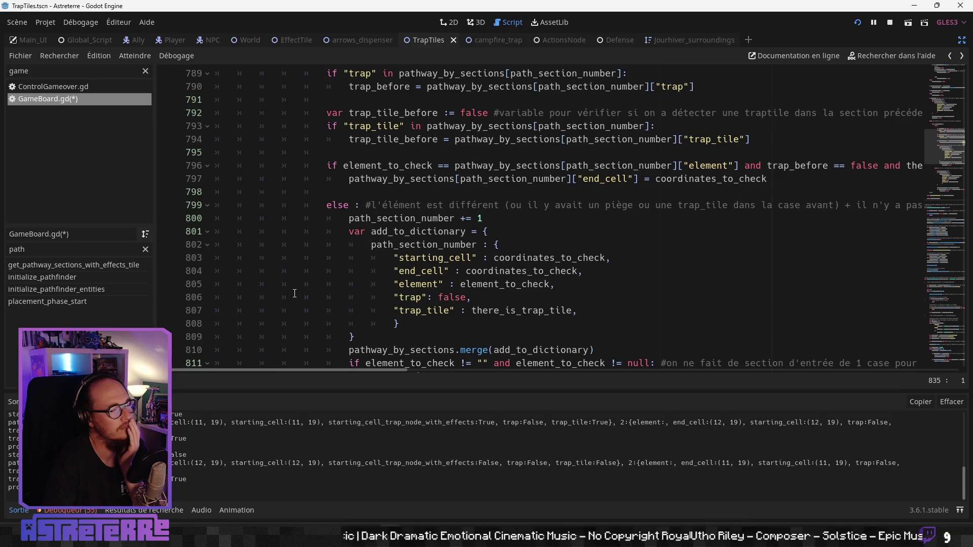
{"action": "scroll", "coordinate": [295, 293], "scroll_direction": "down", "scroll_amount": 3}
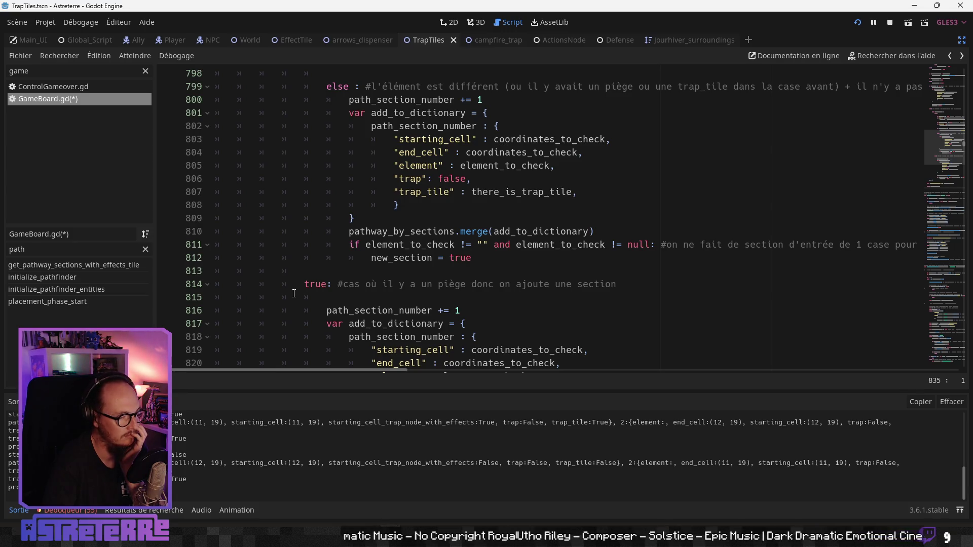
{"action": "scroll", "coordinate": [294, 294], "scroll_direction": "down", "scroll_amount": 5}
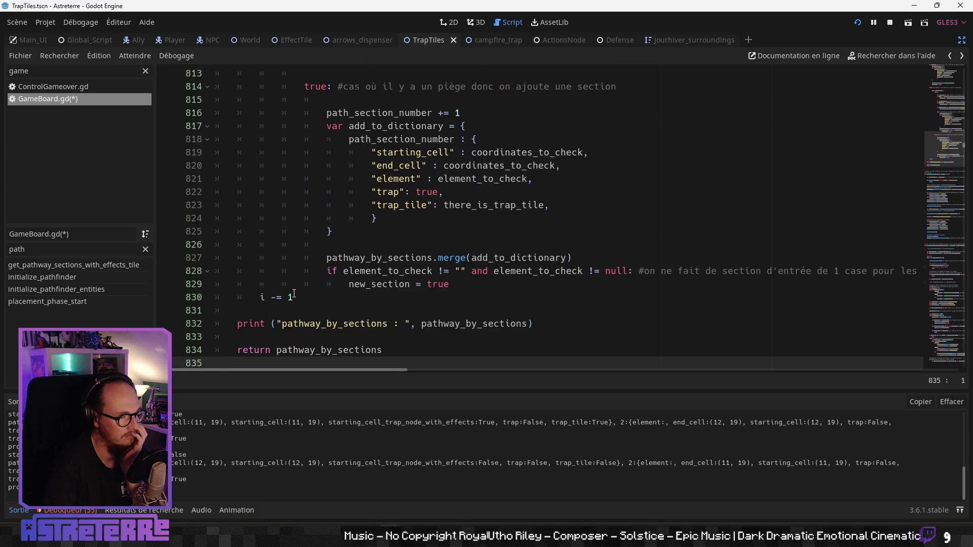
{"action": "scroll", "coordinate": [294, 294], "scroll_direction": "down", "scroll_amount": 1}
{"action": "scroll", "coordinate": [294, 293], "scroll_direction": "up", "scroll_amount": 8}
{"action": "scroll", "coordinate": [294, 293], "scroll_direction": "up", "scroll_amount": 20}
{"action": "scroll", "coordinate": [294, 293], "scroll_direction": "up", "scroll_amount": 7}
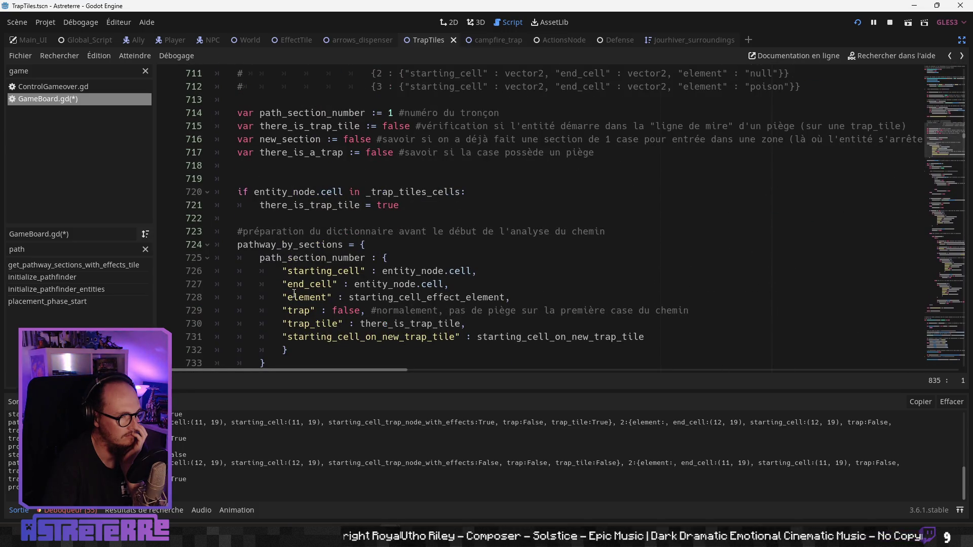
{"action": "scroll", "coordinate": [294, 294], "scroll_direction": "down", "scroll_amount": 1}
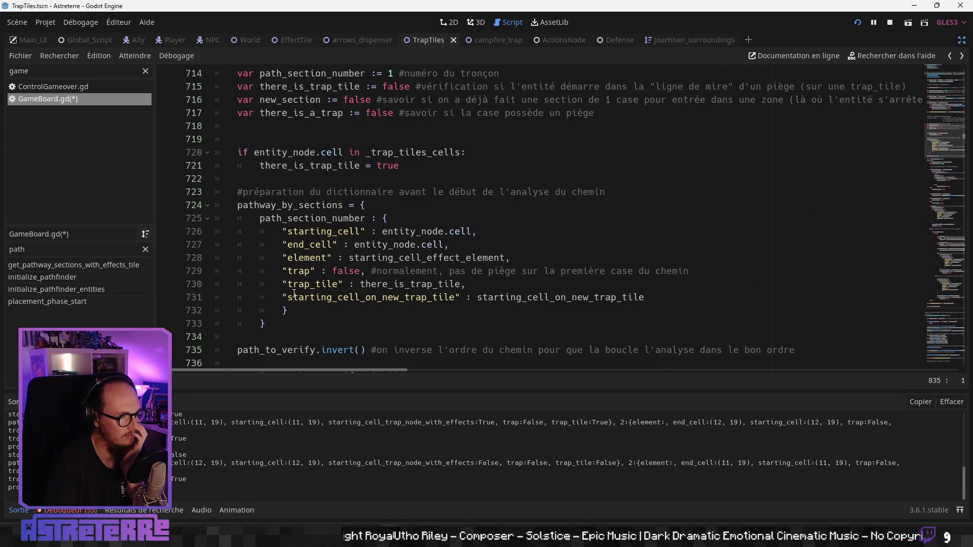
{"action": "left_click", "coordinate": [345, 297]}
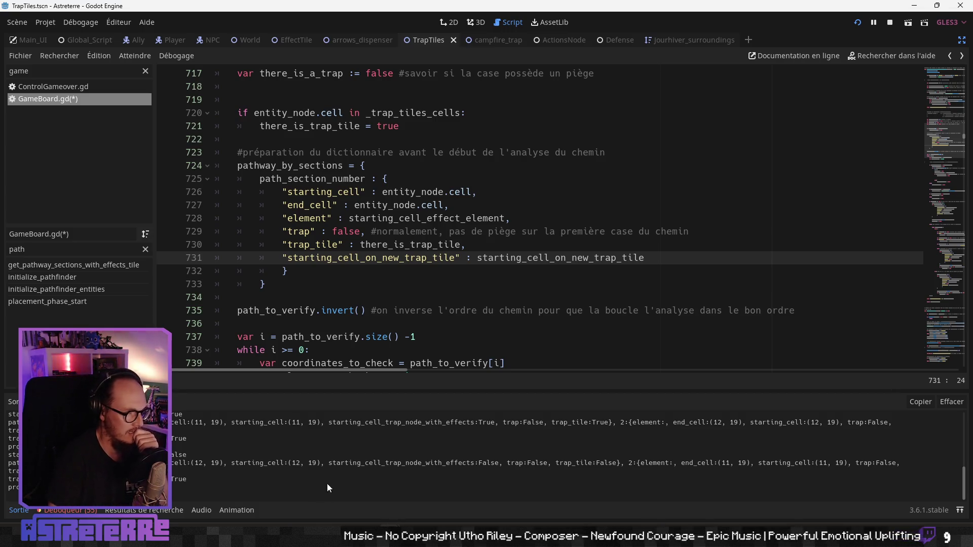
- In the Astreterre debug window, walk the character up the path to a tile near the house
{"action": "mouse_move", "coordinate": [390, 537]}
{"action": "left_click", "coordinate": [428, 494]}
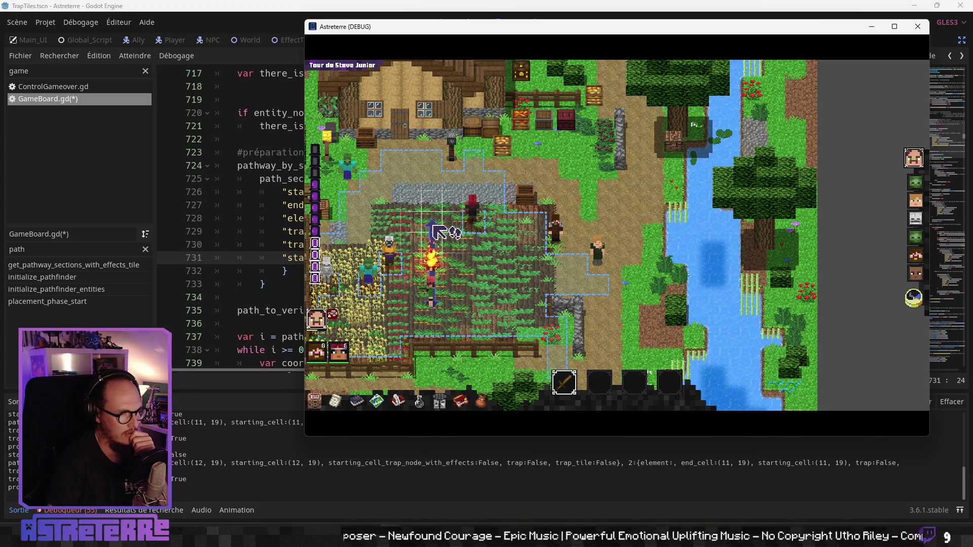
{"action": "left_click", "coordinate": [434, 163]}
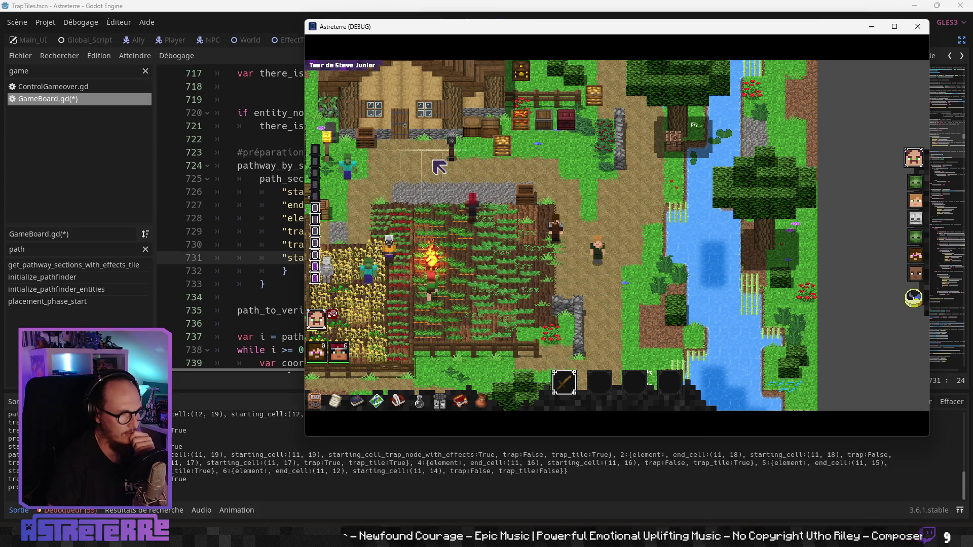
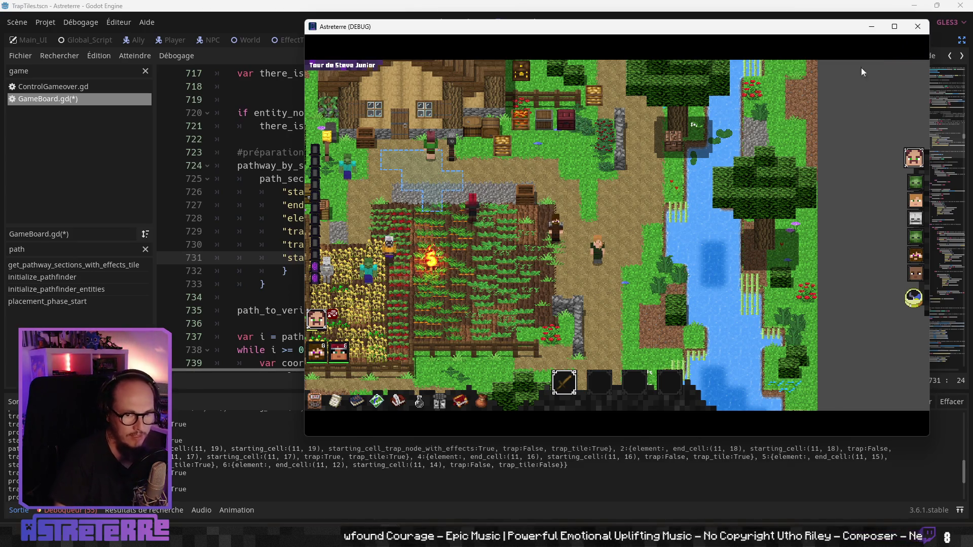
- Close the debug game window and review the trap_tile dictionary entry and the else branch below
{"action": "left_click", "coordinate": [918, 26]}
{"action": "left_click", "coordinate": [444, 244]}
{"action": "scroll", "coordinate": [444, 277], "scroll_direction": "down", "scroll_amount": 17}
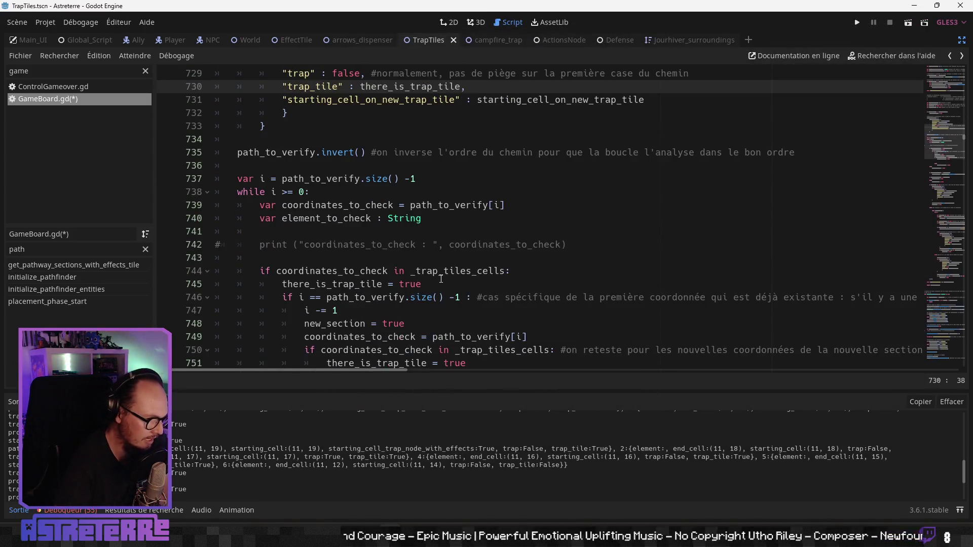
{"action": "left_click", "coordinate": [440, 281]}
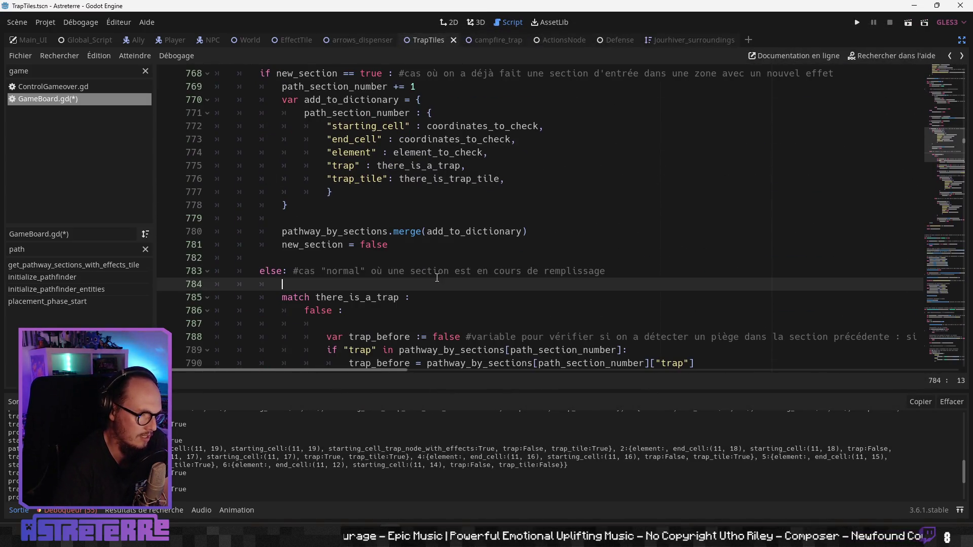
{"action": "scroll", "coordinate": [439, 281], "scroll_direction": "down", "scroll_amount": 2}
{"action": "scroll", "coordinate": [433, 439], "scroll_direction": "down", "scroll_amount": 1}
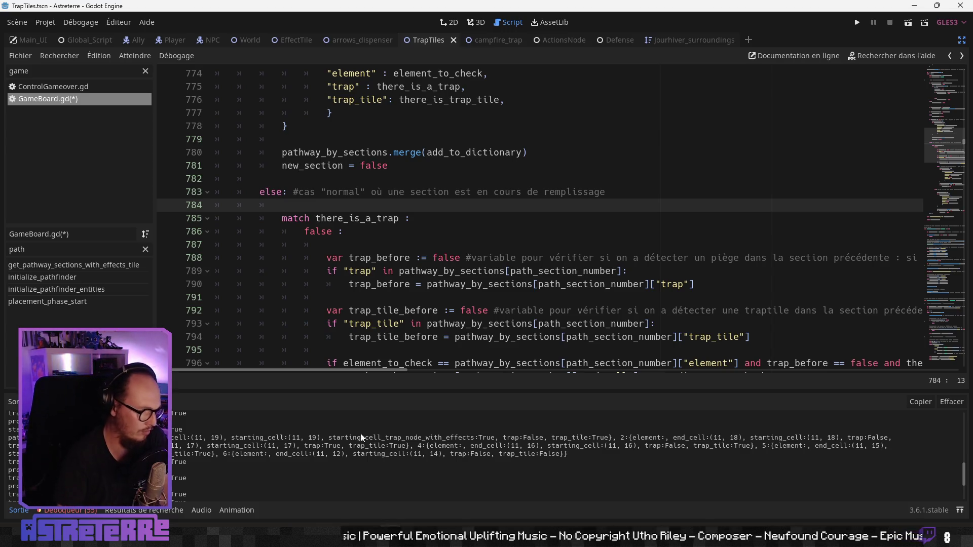
{"action": "scroll", "coordinate": [257, 464], "scroll_direction": "down", "scroll_amount": 2}
{"action": "scroll", "coordinate": [202, 465], "scroll_direction": "up", "scroll_amount": 3}
- Review the trap check at line 789 and line 776, back up to the pathway_by_sections setup near line 733
{"action": "left_click", "coordinate": [376, 270]}
{"action": "scroll", "coordinate": [375, 270], "scroll_direction": "up", "scroll_amount": 5}
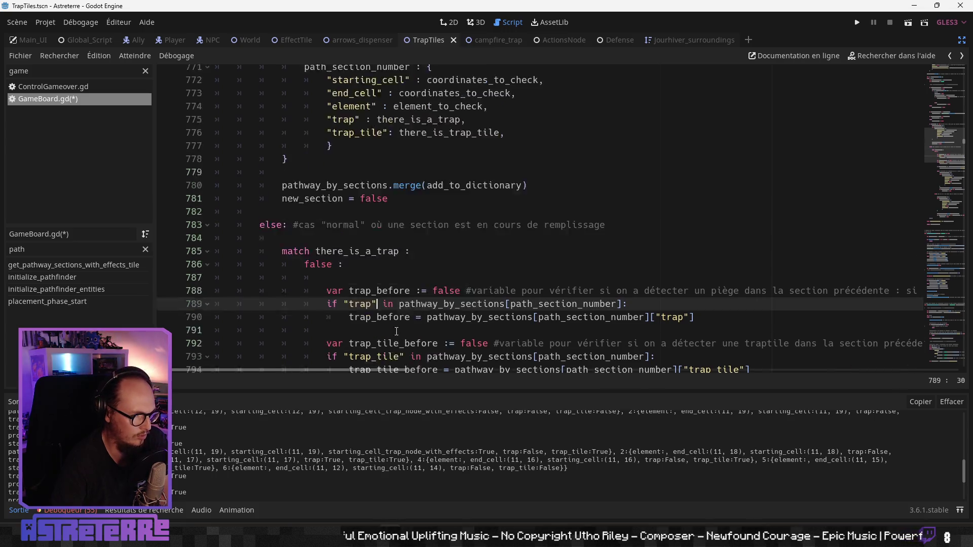
{"action": "left_click", "coordinate": [387, 298]}
{"action": "scroll", "coordinate": [387, 298], "scroll_direction": "up", "scroll_amount": 11}
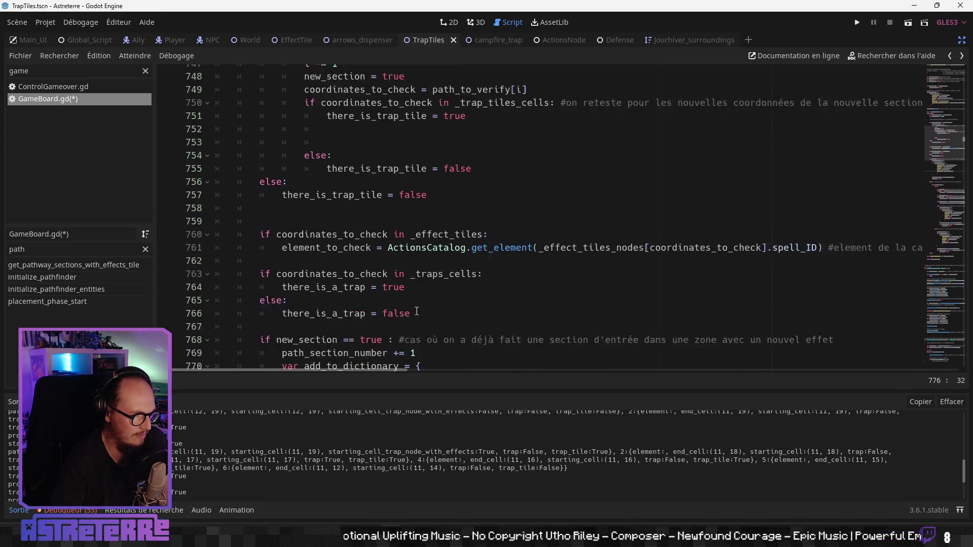
{"action": "scroll", "coordinate": [417, 310], "scroll_direction": "up", "scroll_amount": 3}
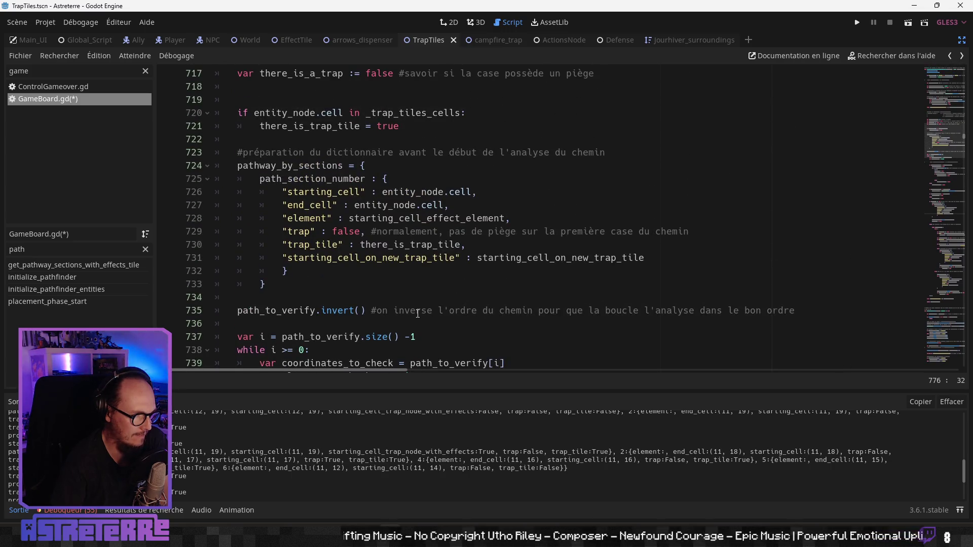
{"action": "left_click", "coordinate": [329, 287]}
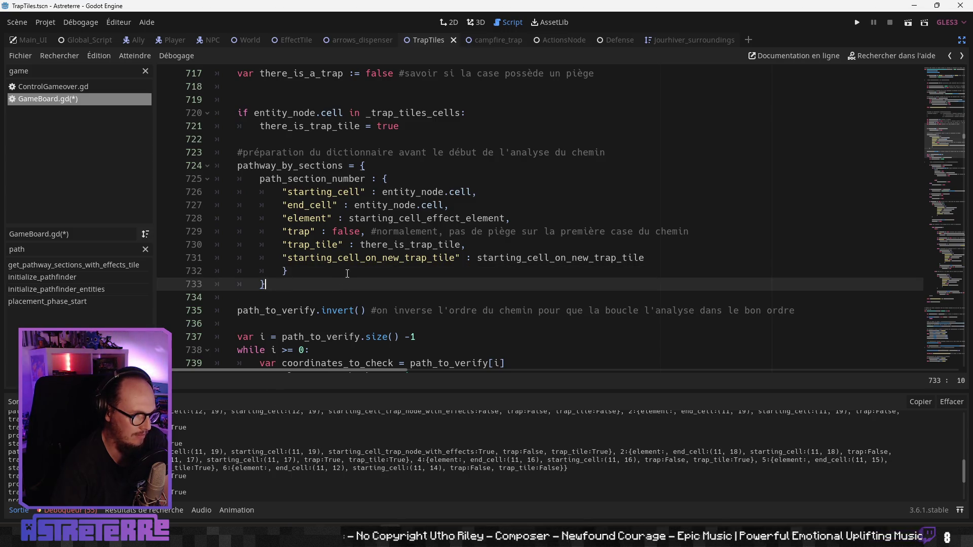
{"action": "scroll", "coordinate": [347, 272], "scroll_direction": "up", "scroll_amount": 1}
{"action": "scroll", "coordinate": [347, 273], "scroll_direction": "down", "scroll_amount": 1}
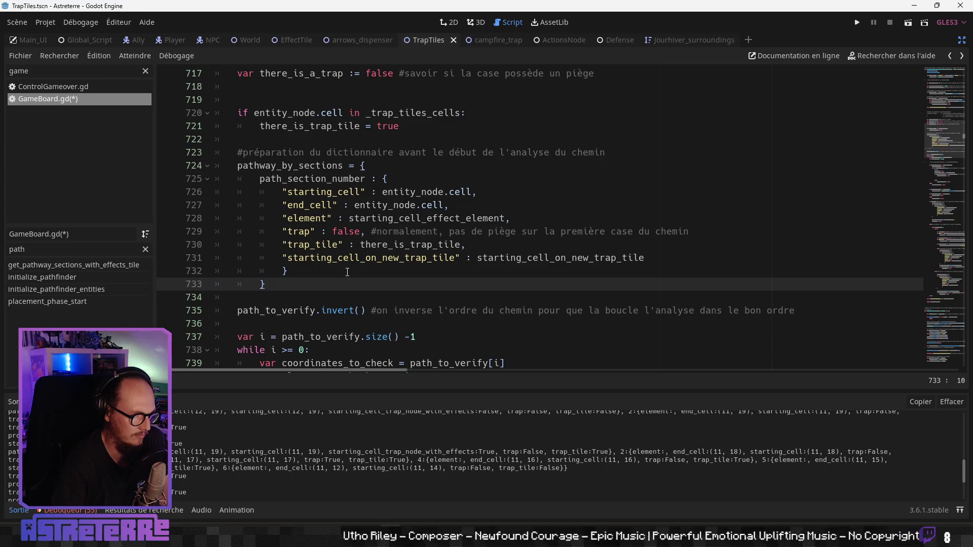
{"action": "scroll", "coordinate": [347, 272], "scroll_direction": "up", "scroll_amount": 8}
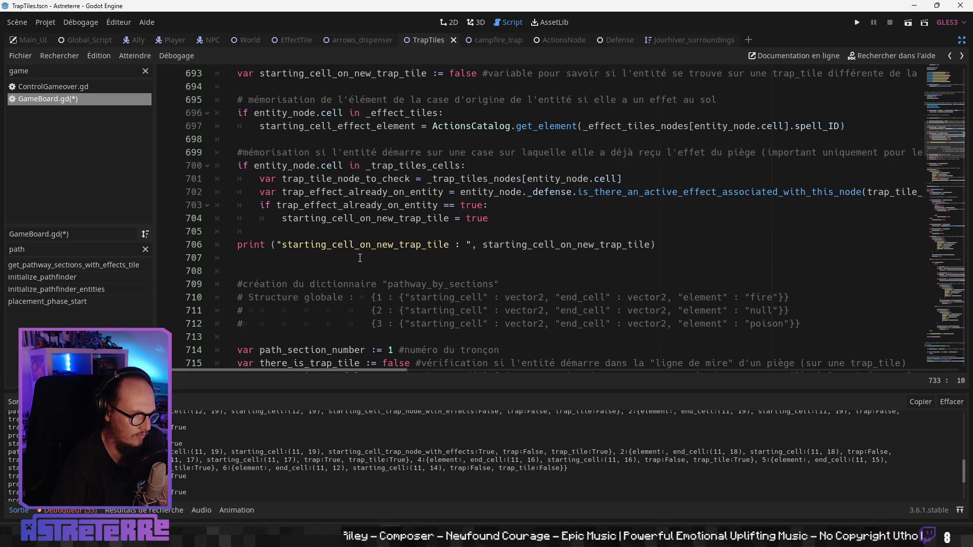
- Delete blank line 707 below the starting_cell_on_new_trap_tile print statement
{"action": "left_click", "coordinate": [368, 244]}
{"action": "scroll", "coordinate": [369, 255], "scroll_direction": "down", "scroll_amount": 1}
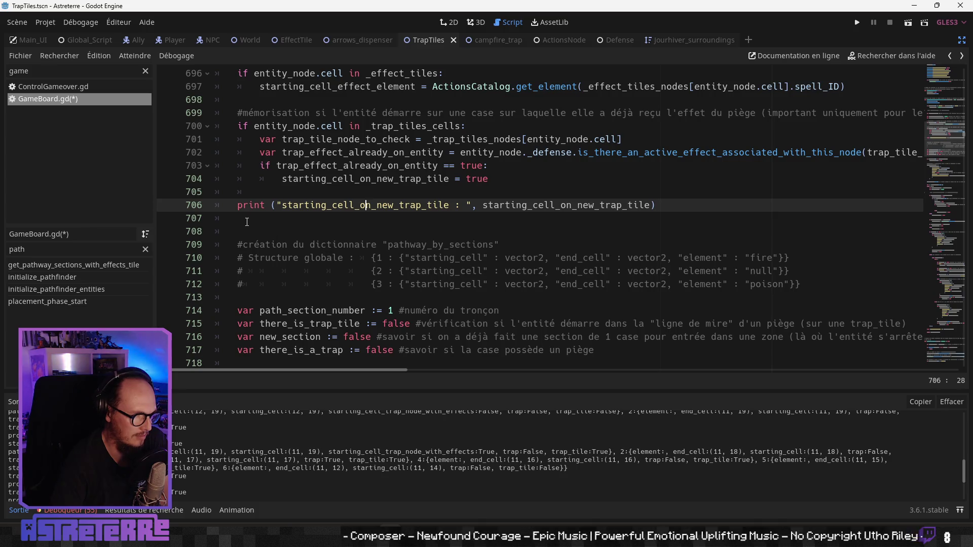
{"action": "left_click_drag", "start_coordinate": [247, 222], "coordinate": [162, 224]}
{"action": "key", "text": "Delete"}
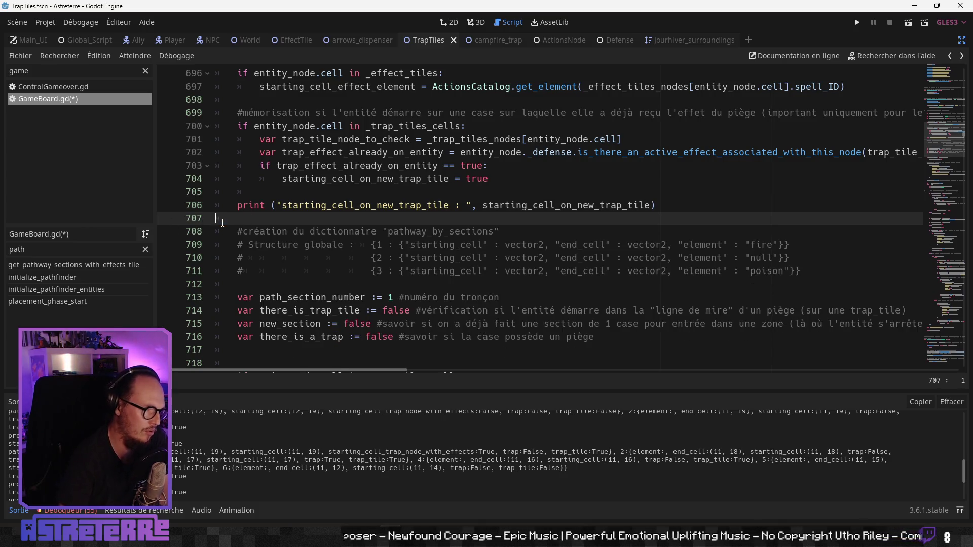
- Select the whole path-sections dictionary line in the Output panel
{"action": "left_click_drag", "start_coordinate": [574, 477], "coordinate": [445, 451]}
{"action": "left_click", "coordinate": [445, 474]}
{"action": "triple_click", "coordinate": [570, 472]}
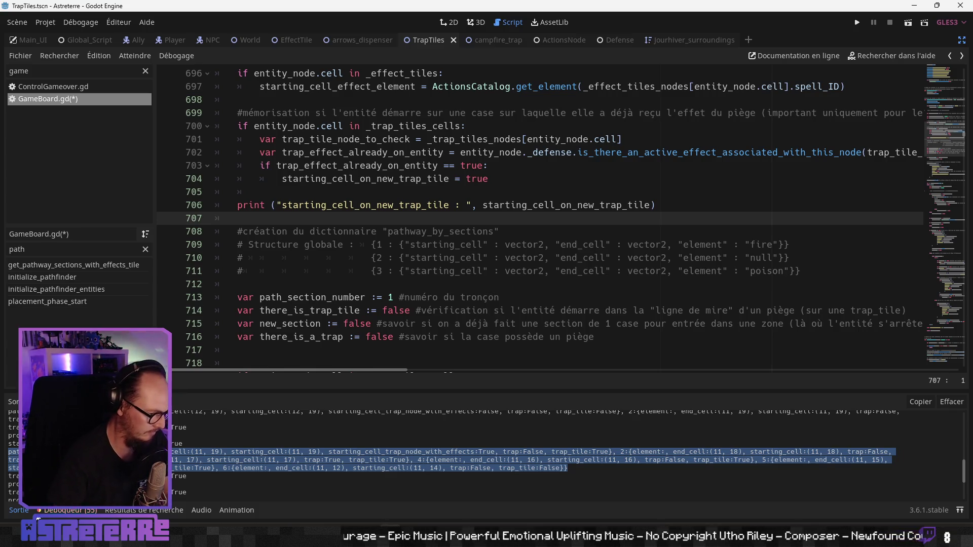
{"action": "key", "text": "super"}
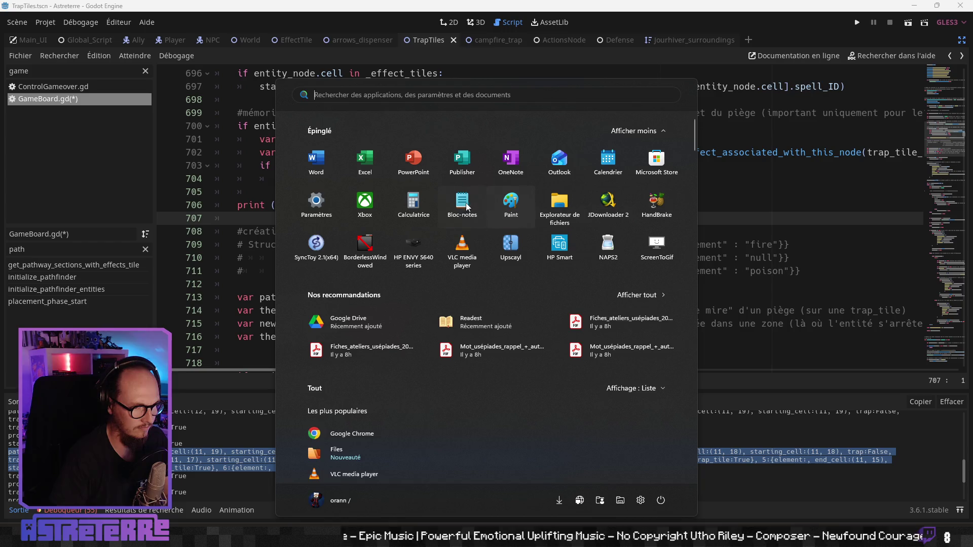
- Dismiss the Windows Start menu and save GameBoard.gd with Ctrl+S
{"action": "key", "text": "super"}
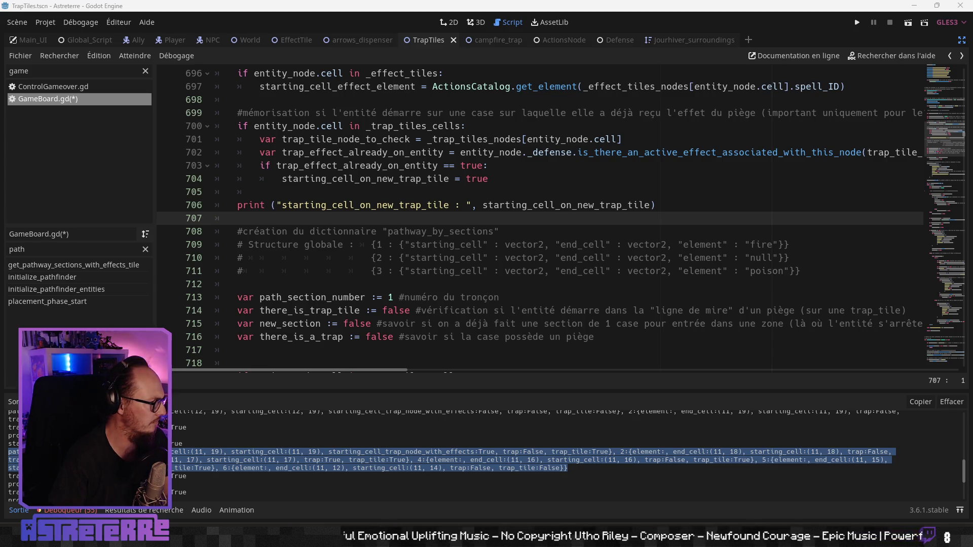
{"action": "left_click", "coordinate": [449, 245]}
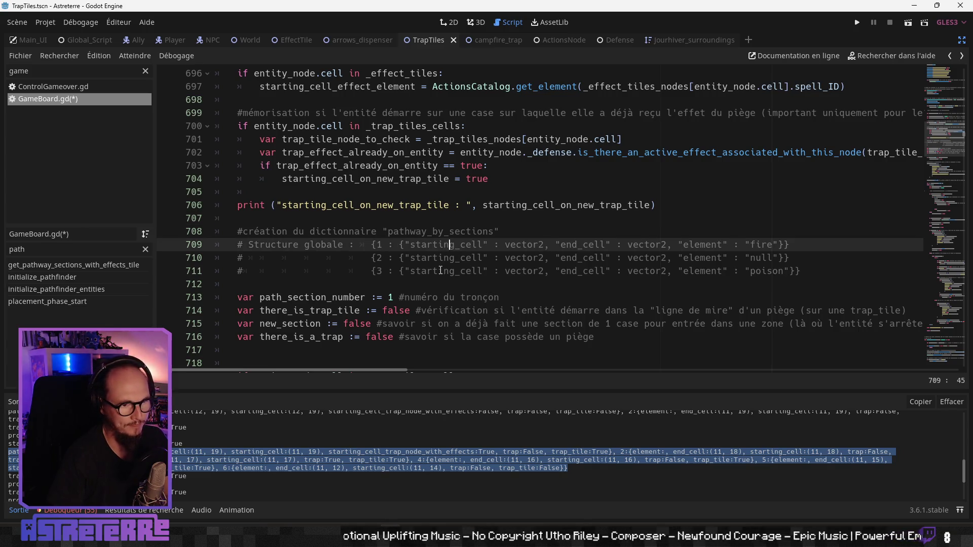
{"action": "key", "text": "ctrl+s"}
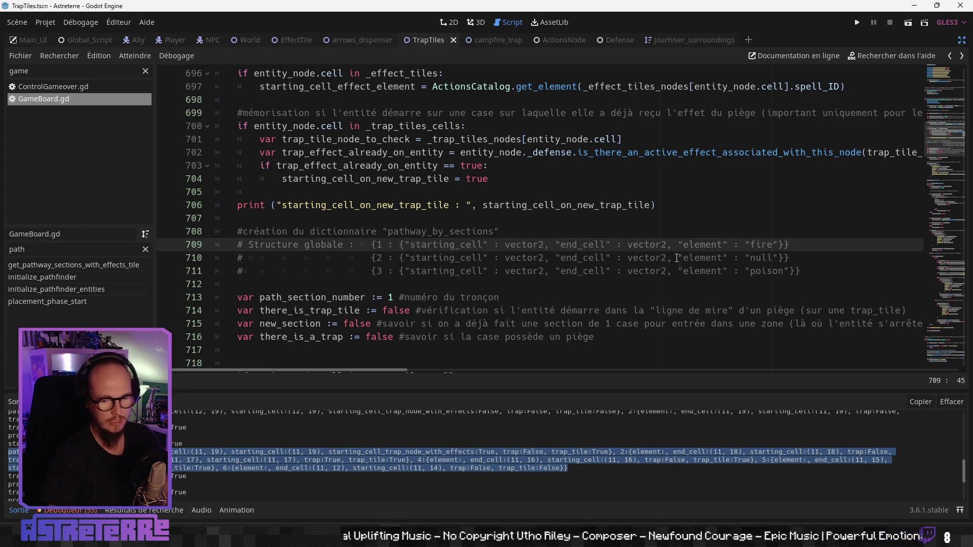